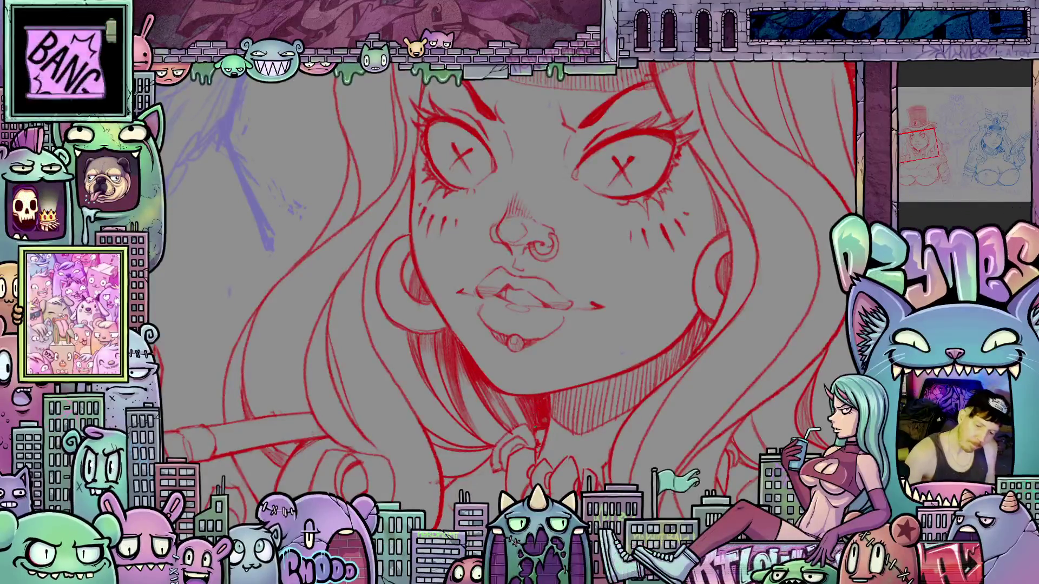
Step: Tilt the canvas to a comfortable drawing angle over the red girl's face
{"action": "left_click_drag", "start_coordinate": [575, 425], "coordinate": [475, 383]}
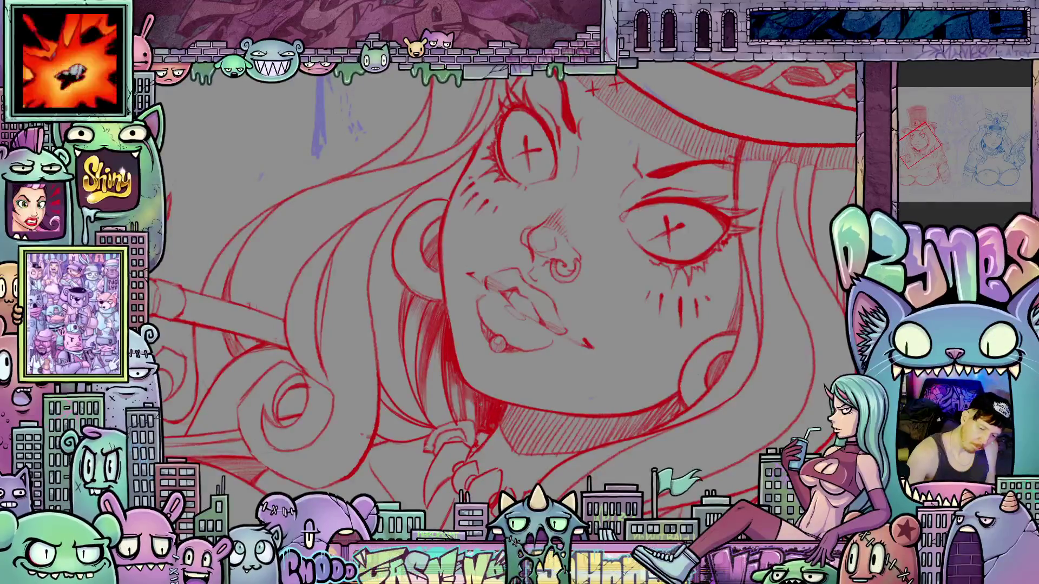
Step: Zoom out to both girls and straighten the canvas, then zoom in and centre the red girl's face
{"action": "key", "text": "ctrl+minus"}
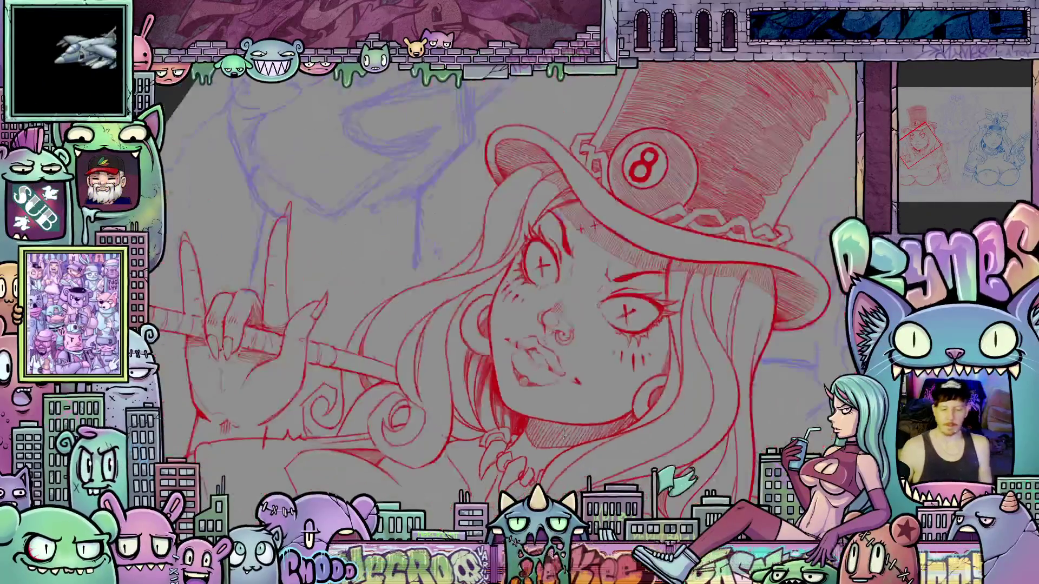
{"action": "key", "text": "ctrl+0"}
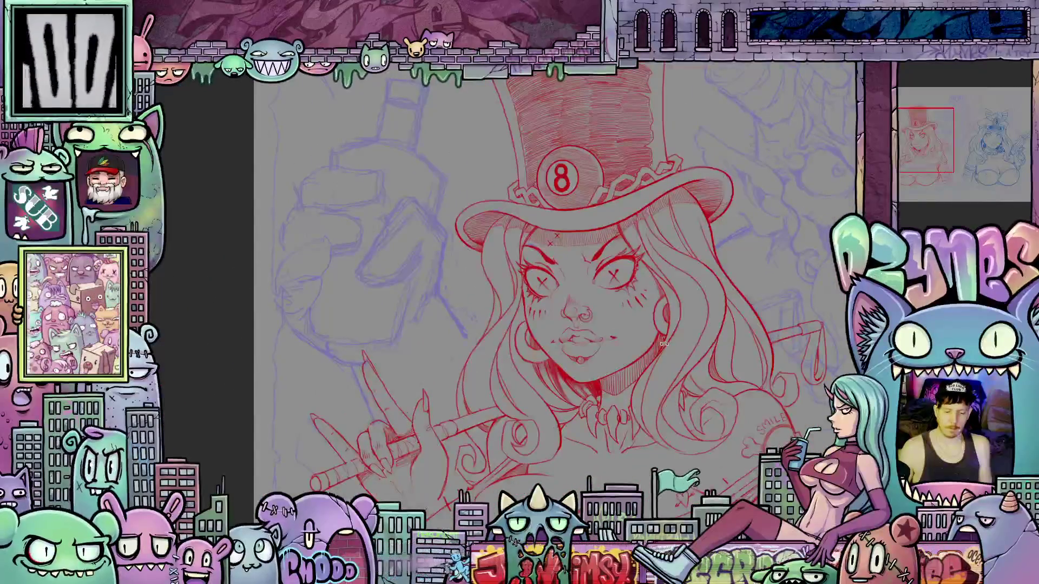
{"action": "scroll", "coordinate": [664, 343], "scroll_direction": "down", "scroll_amount": 3}
{"action": "mouse_move", "coordinate": [664, 343]}
{"action": "left_mouse_down"}
{"action": "mouse_move", "coordinate": [619, 366]}
{"action": "mouse_move", "coordinate": [592, 336]}
{"action": "mouse_move", "coordinate": [580, 341]}
{"action": "left_mouse_up"}
{"action": "key", "text": "ctrl+0"}
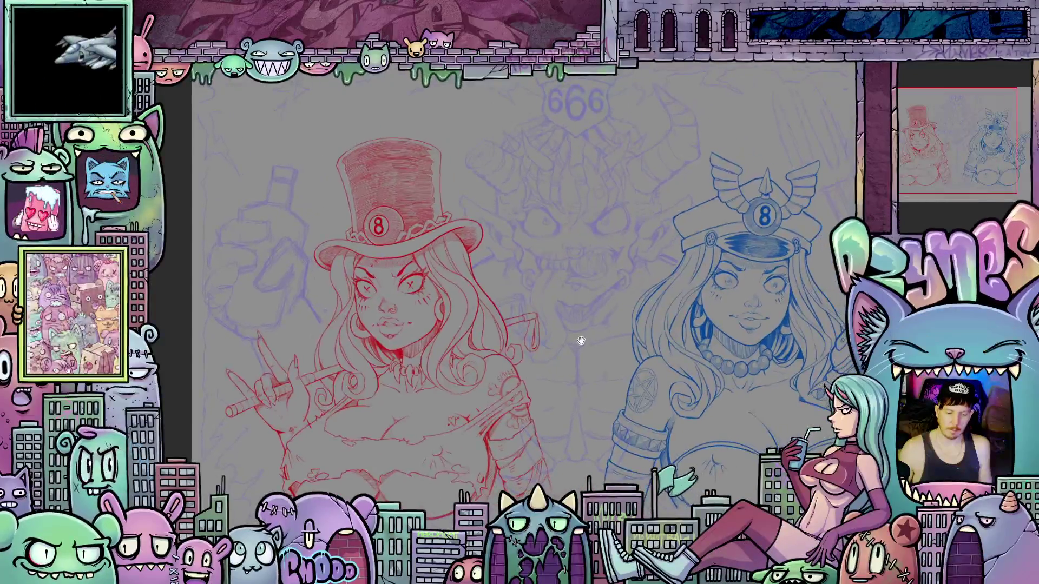
{"action": "scroll", "coordinate": [422, 294], "scroll_direction": "up", "scroll_amount": 5}
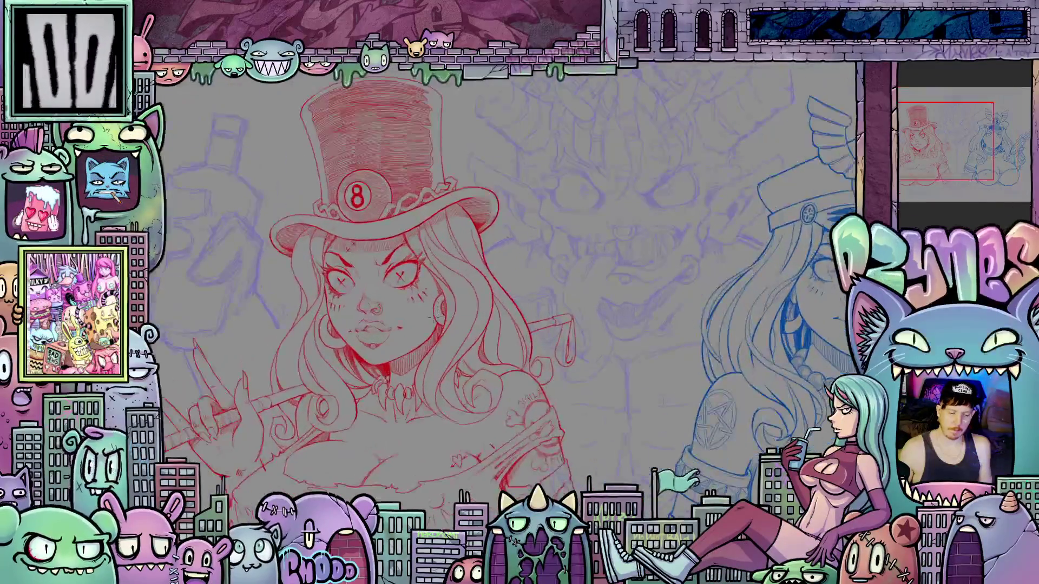
{"action": "left_click_drag", "start_coordinate": [420, 331], "coordinate": [496, 324]}
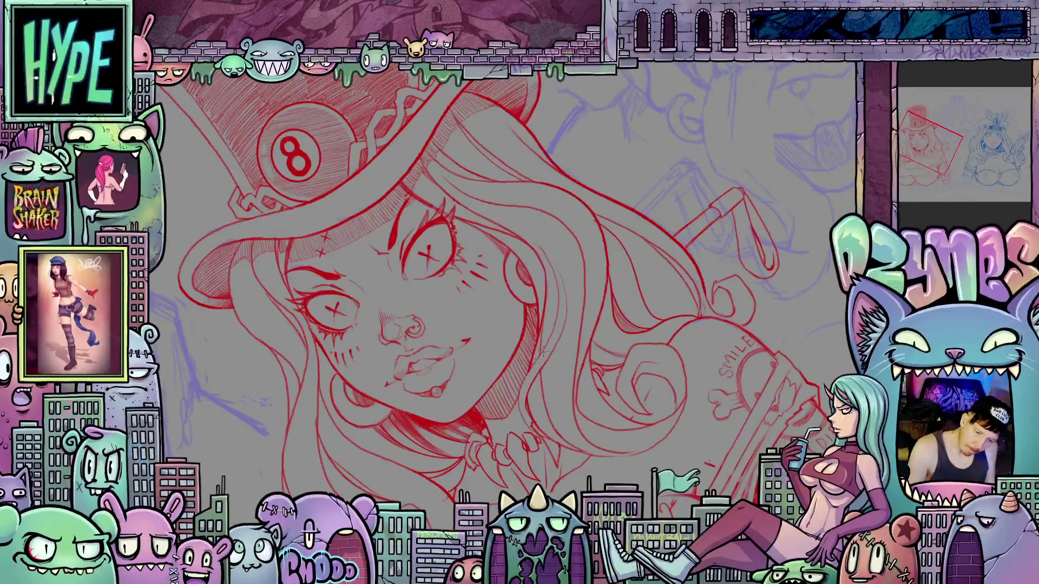
Step: Tilt and pan around the face, return the canvas upright, and zoom out to the whole canvas
{"action": "mouse_move", "coordinate": [538, 361]}
{"action": "left_mouse_down"}
{"action": "mouse_move", "coordinate": [748, 450]}
{"action": "mouse_move", "coordinate": [557, 420]}
{"action": "left_mouse_up"}
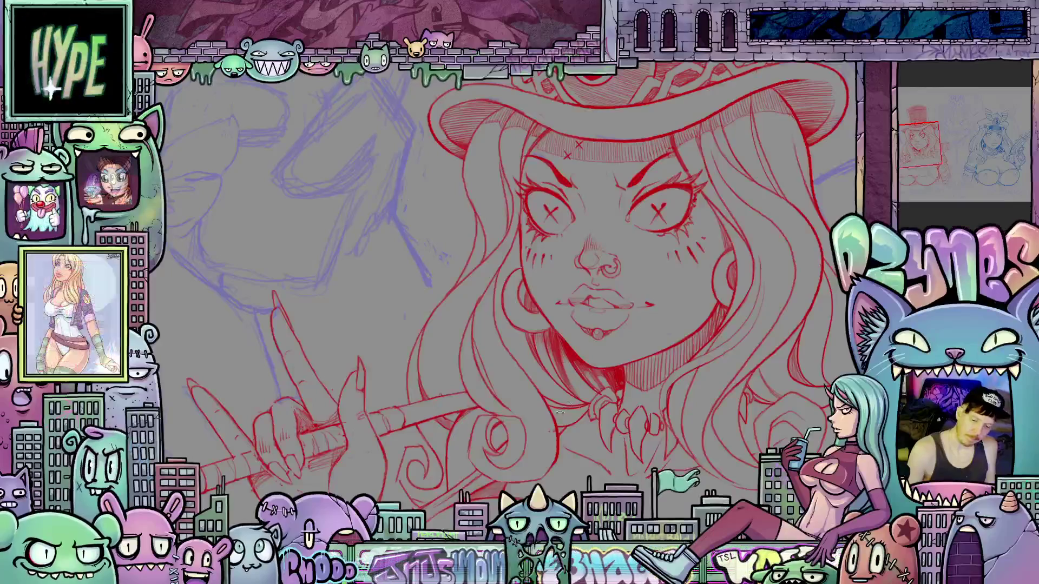
{"action": "mouse_move", "coordinate": [631, 430]}
{"action": "left_mouse_down"}
{"action": "mouse_move", "coordinate": [648, 389]}
{"action": "mouse_move", "coordinate": [500, 371]}
{"action": "mouse_move", "coordinate": [514, 388]}
{"action": "mouse_move", "coordinate": [508, 395]}
{"action": "left_mouse_up"}
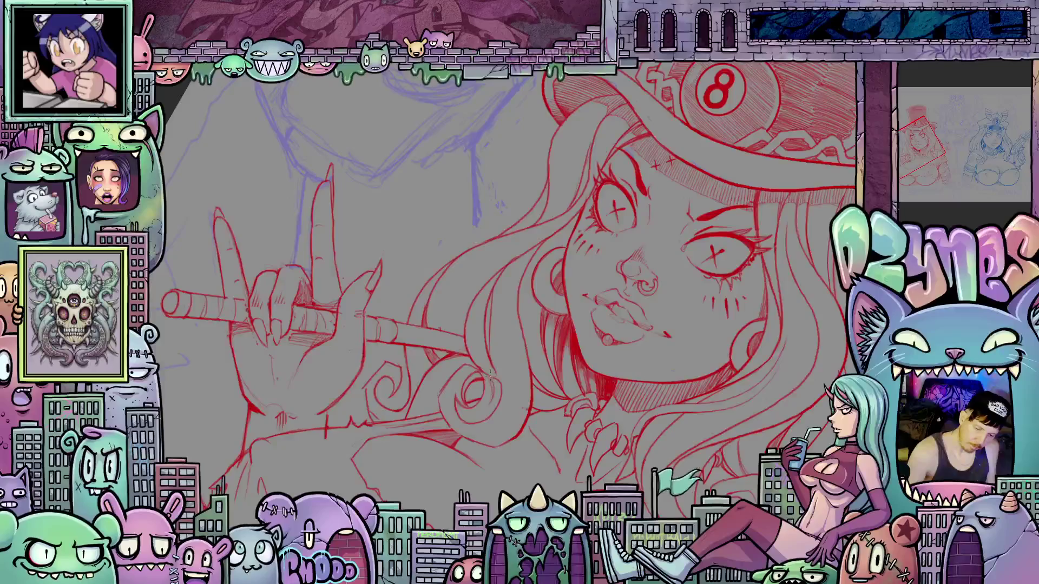
{"action": "mouse_move", "coordinate": [515, 395]}
{"action": "left_mouse_down"}
{"action": "mouse_move", "coordinate": [717, 392]}
{"action": "mouse_move", "coordinate": [733, 363]}
{"action": "mouse_move", "coordinate": [624, 405]}
{"action": "mouse_move", "coordinate": [667, 383]}
{"action": "mouse_move", "coordinate": [631, 371]}
{"action": "mouse_move", "coordinate": [677, 377]}
{"action": "mouse_move", "coordinate": [612, 365]}
{"action": "left_mouse_up"}
{"action": "scroll", "coordinate": [696, 381], "scroll_direction": "down", "scroll_amount": 5}
{"action": "scroll", "coordinate": [667, 382], "scroll_direction": "down", "scroll_amount": 2}
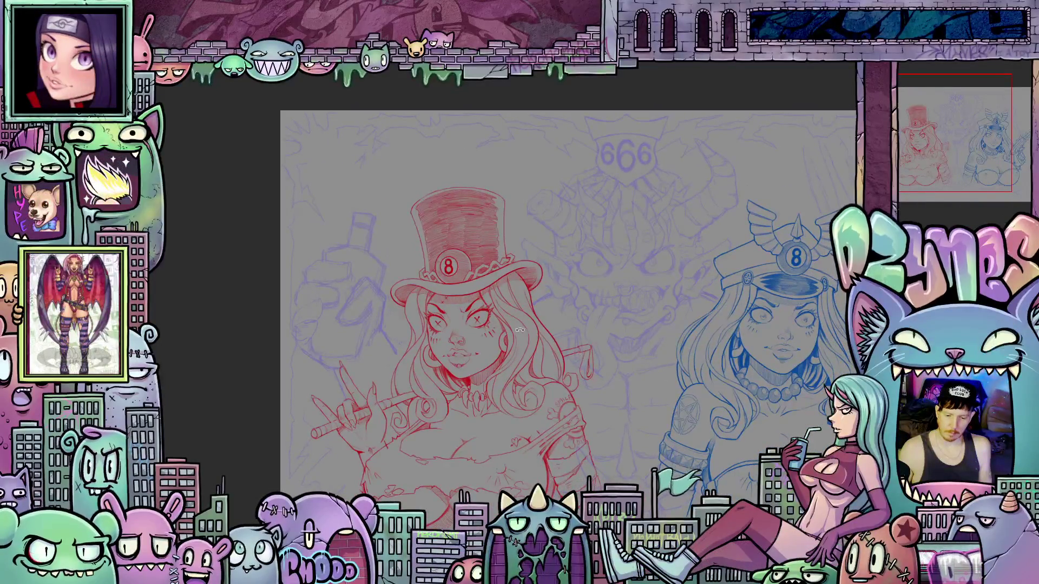
{"action": "scroll", "coordinate": [487, 326], "scroll_direction": "up", "scroll_amount": 5}
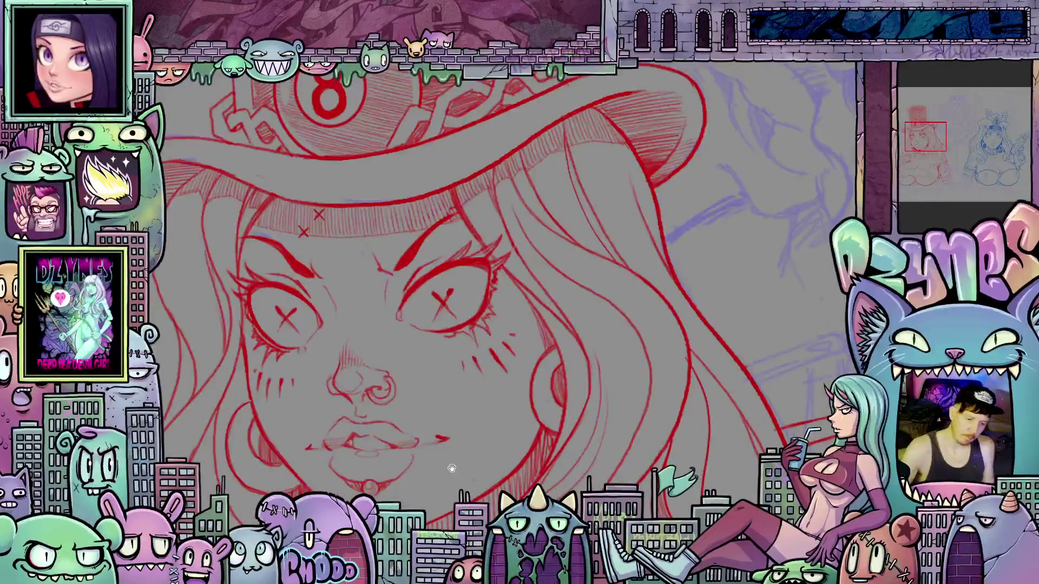
{"action": "scroll", "coordinate": [452, 469], "scroll_direction": "down", "scroll_amount": 3}
{"action": "left_click_drag", "start_coordinate": [452, 469], "coordinate": [490, 323]}
{"action": "scroll", "coordinate": [490, 323], "scroll_direction": "up", "scroll_amount": 3}
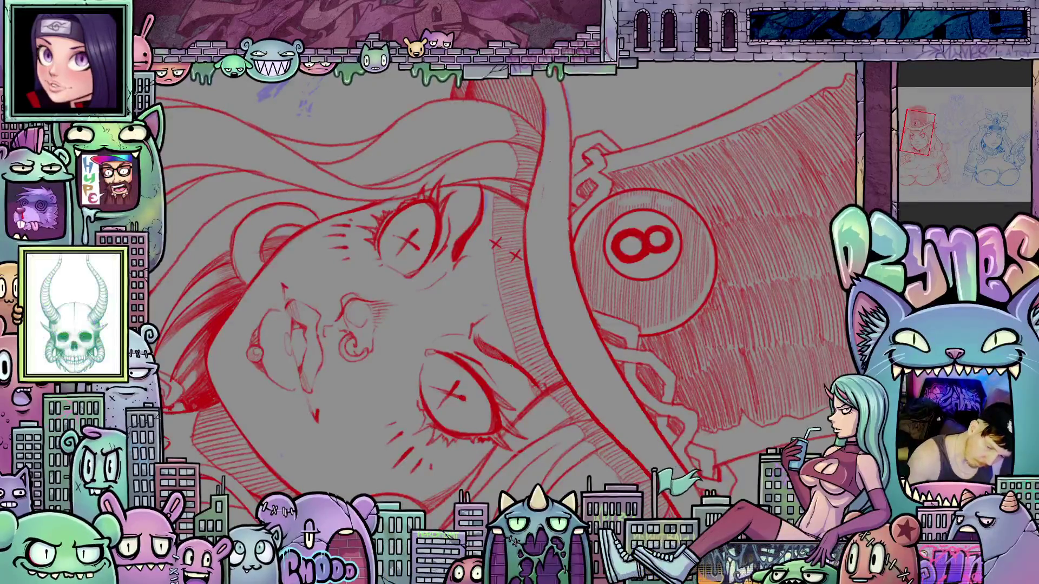
{"action": "left_click_drag", "start_coordinate": [541, 378], "coordinate": [622, 270]}
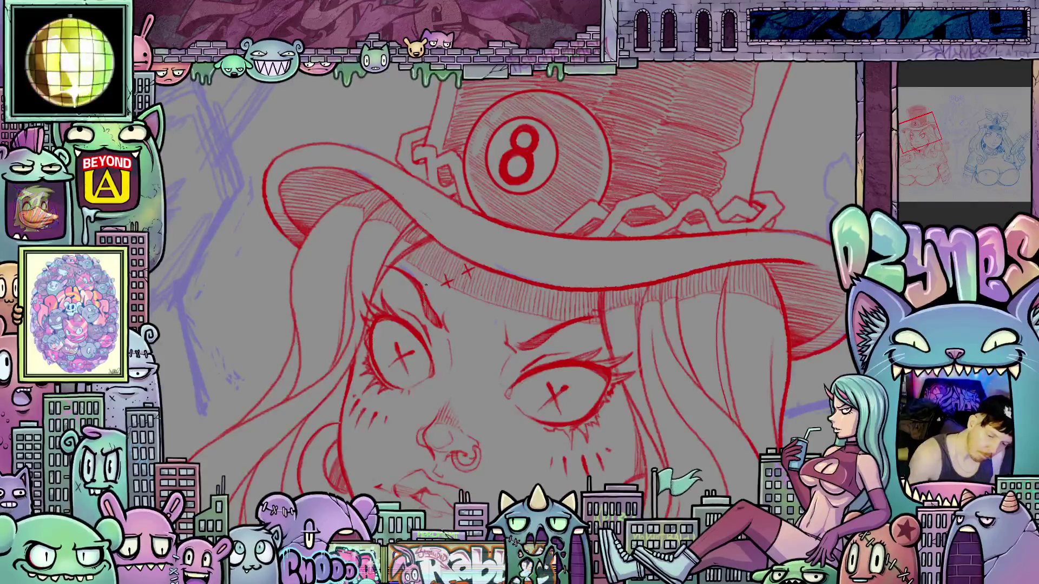
{"action": "left_click_drag", "start_coordinate": [675, 405], "coordinate": [757, 344]}
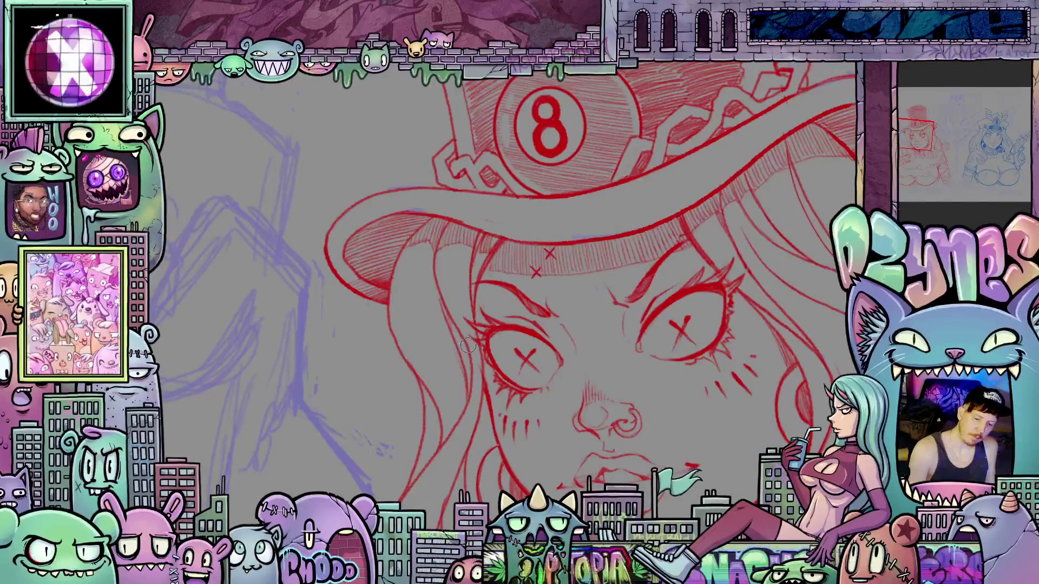
{"action": "mouse_move", "coordinate": [548, 404]}
{"action": "left_mouse_down"}
{"action": "mouse_move", "coordinate": [642, 329]}
{"action": "mouse_move", "coordinate": [666, 359]}
{"action": "mouse_move", "coordinate": [738, 380]}
{"action": "mouse_move", "coordinate": [541, 246]}
{"action": "left_mouse_up"}
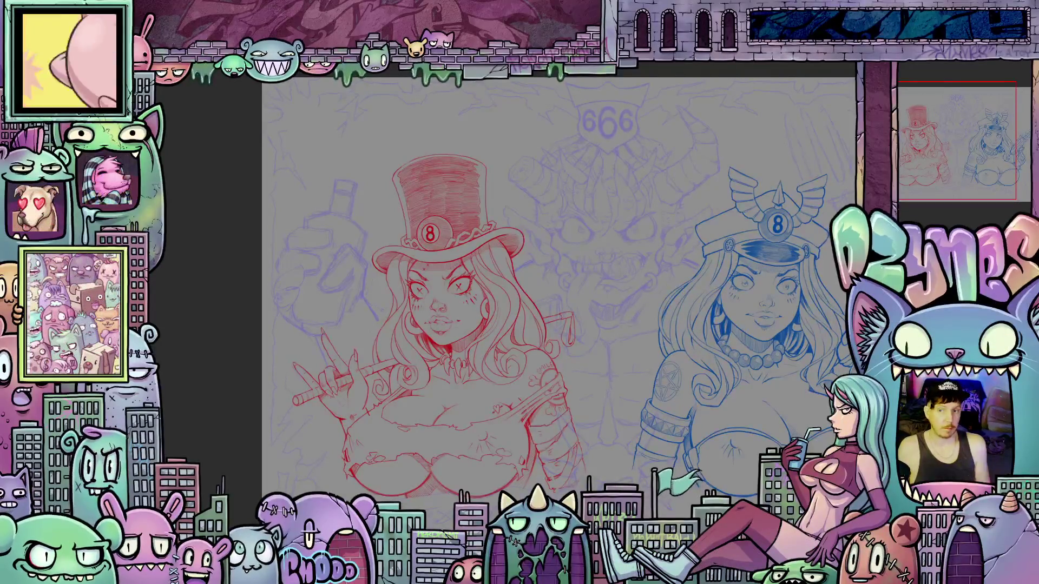
Step: Save the artwork, then zoom in on the red girl's hat and eyes and tilt counter-clockwise
{"action": "key", "text": "ctrl+s"}
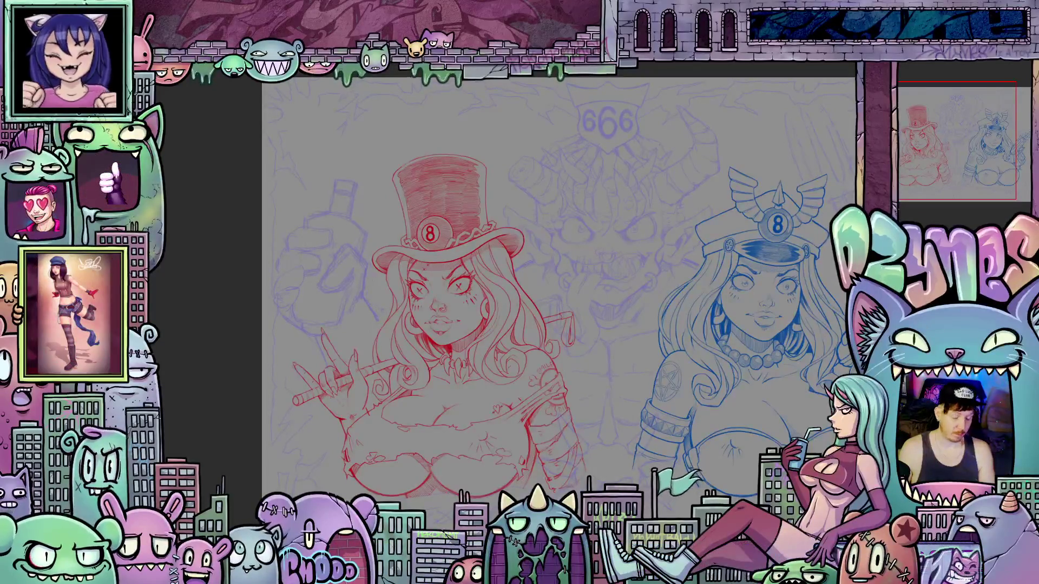
{"action": "left_click", "coordinate": [423, 305]}
{"action": "left_click", "coordinate": [390, 306]}
{"action": "left_click", "coordinate": [412, 330]}
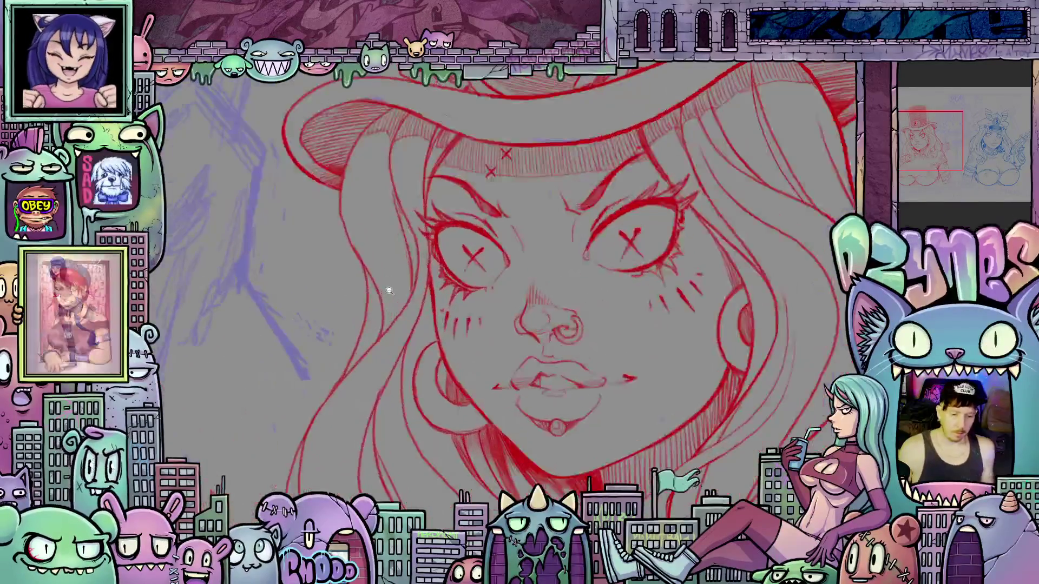
{"action": "left_click", "coordinate": [442, 360]}
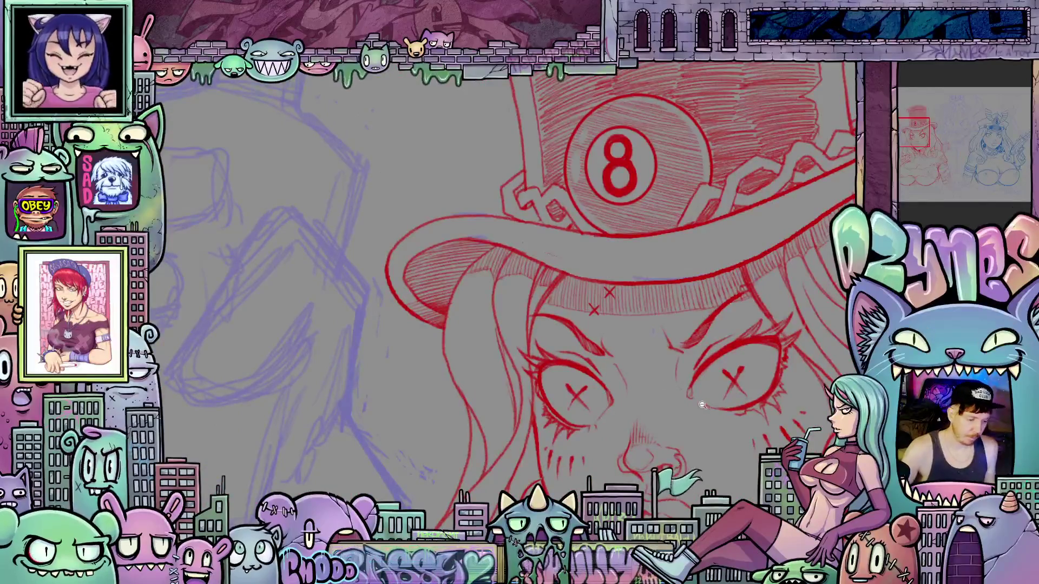
{"action": "key", "text": "minus"}
{"action": "key", "text": "minus"}
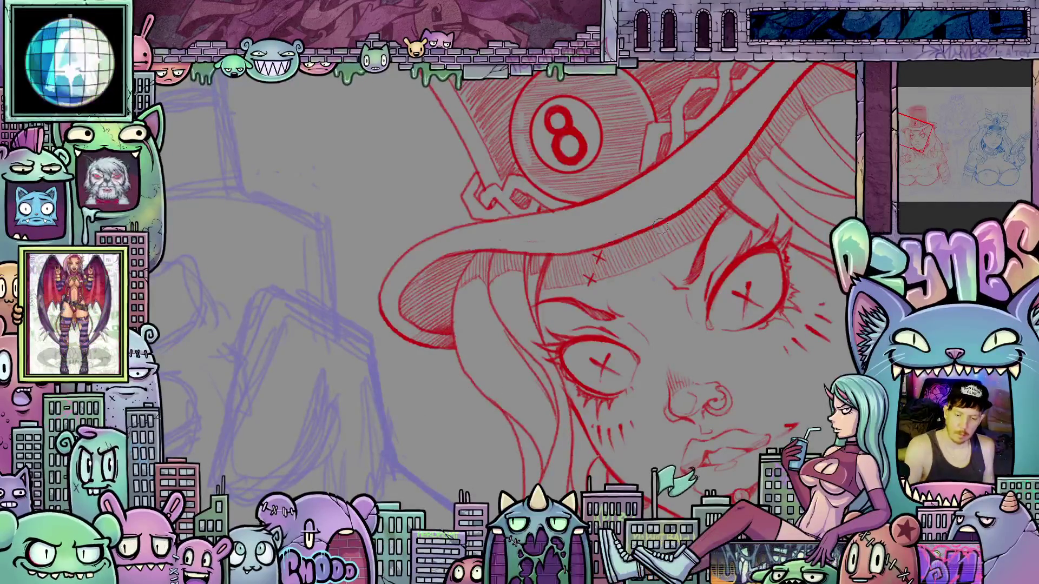
{"action": "scroll", "coordinate": [738, 208], "scroll_direction": "down", "scroll_amount": 5}
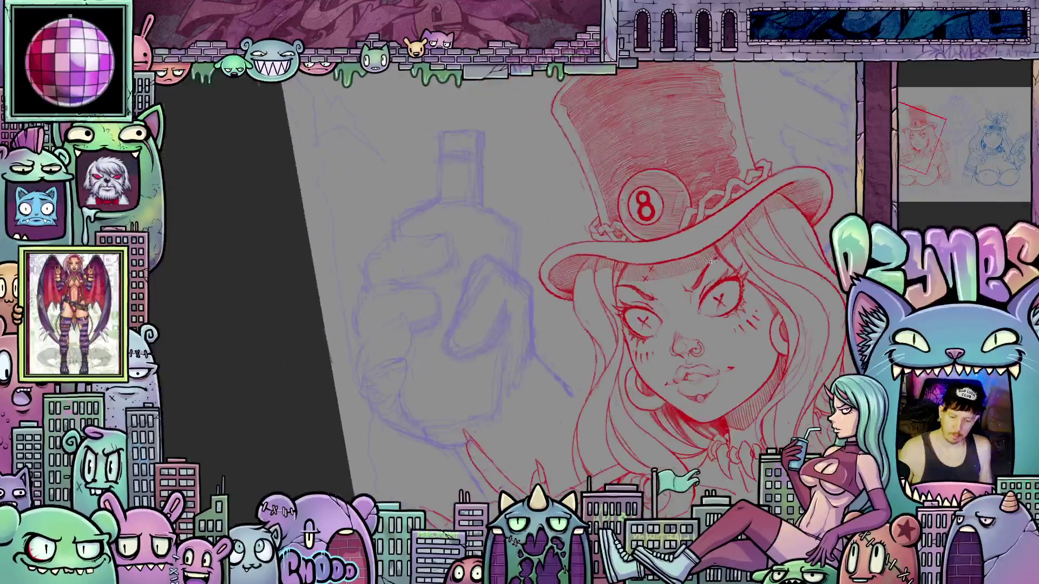
Step: Zoom out and tilt the view over both characters, then level it again
{"action": "scroll", "coordinate": [473, 271], "scroll_direction": "down", "scroll_amount": 5}
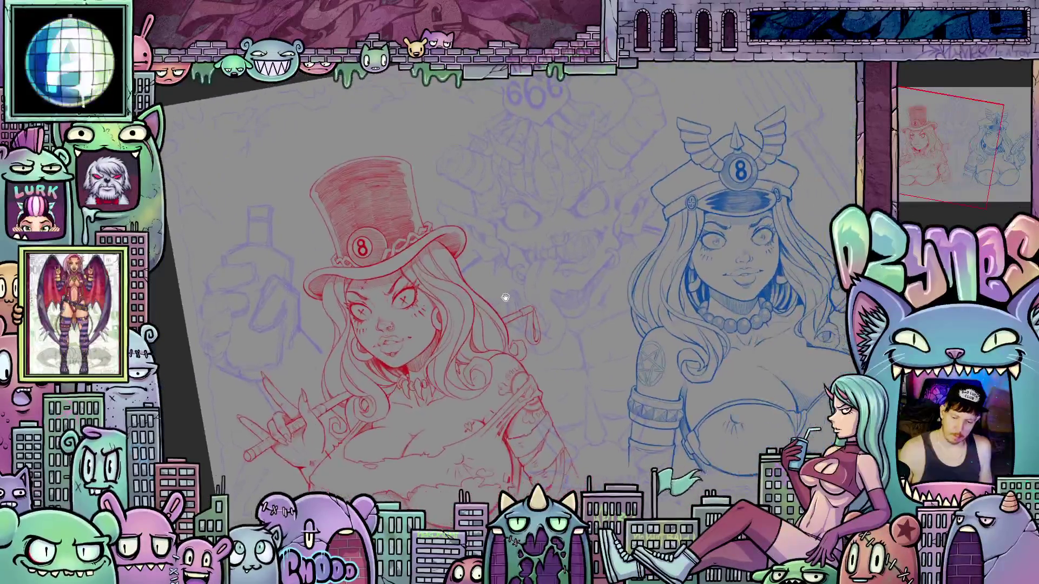
{"action": "mouse_move", "coordinate": [490, 311]}
{"action": "left_mouse_down"}
{"action": "mouse_move", "coordinate": [561, 352]}
{"action": "mouse_move", "coordinate": [418, 332]}
{"action": "left_mouse_up"}
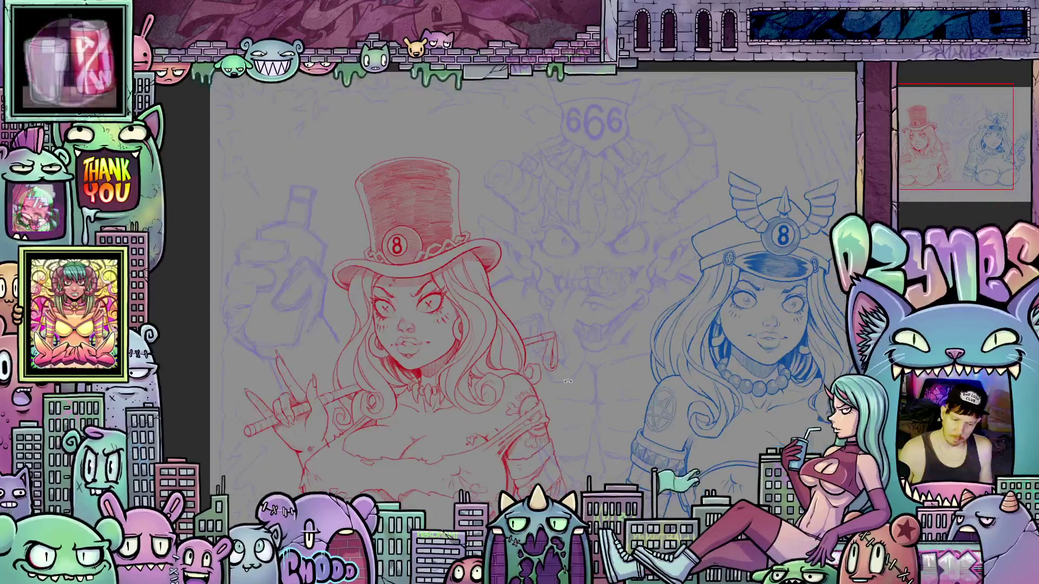
{"action": "key", "text": "Escape"}
Step: Zoom into the hand gripping the cane, tilting and panning it into position
{"action": "scroll", "coordinate": [563, 371], "scroll_direction": "up", "scroll_amount": 2}
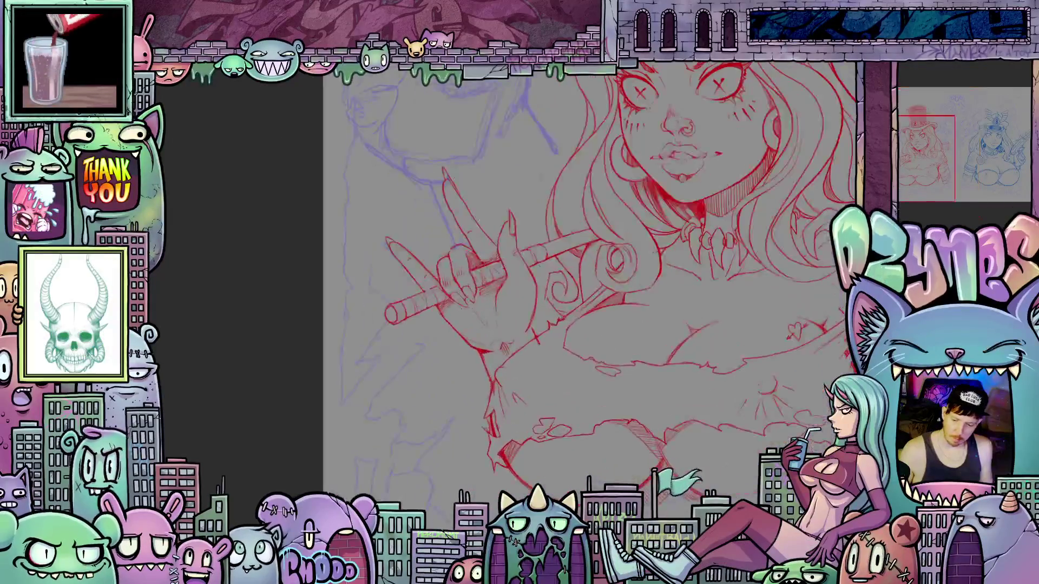
{"action": "scroll", "coordinate": [576, 382], "scroll_direction": "up", "scroll_amount": 3}
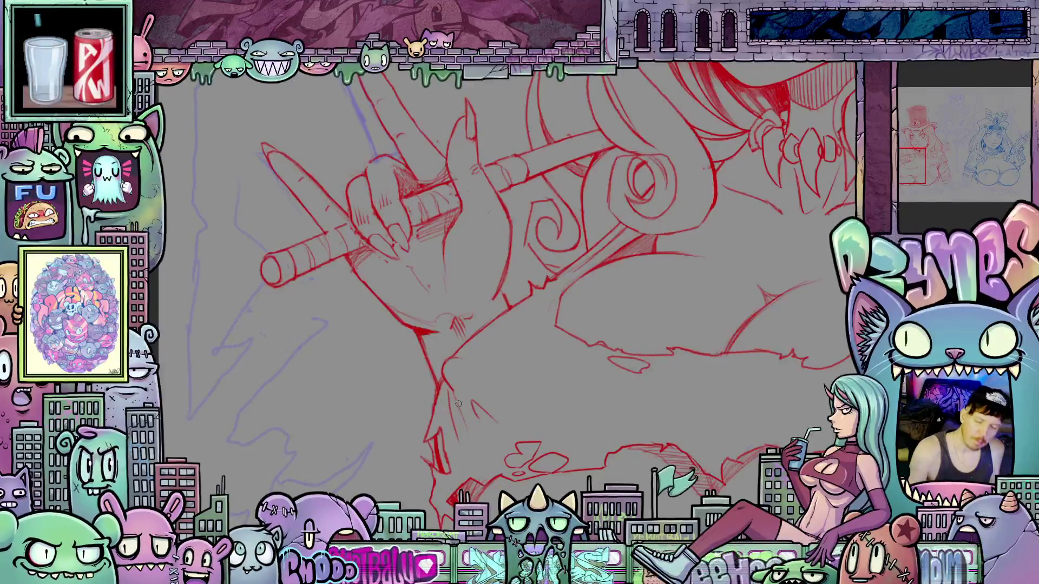
{"action": "scroll", "coordinate": [495, 353], "scroll_direction": "up", "scroll_amount": 2}
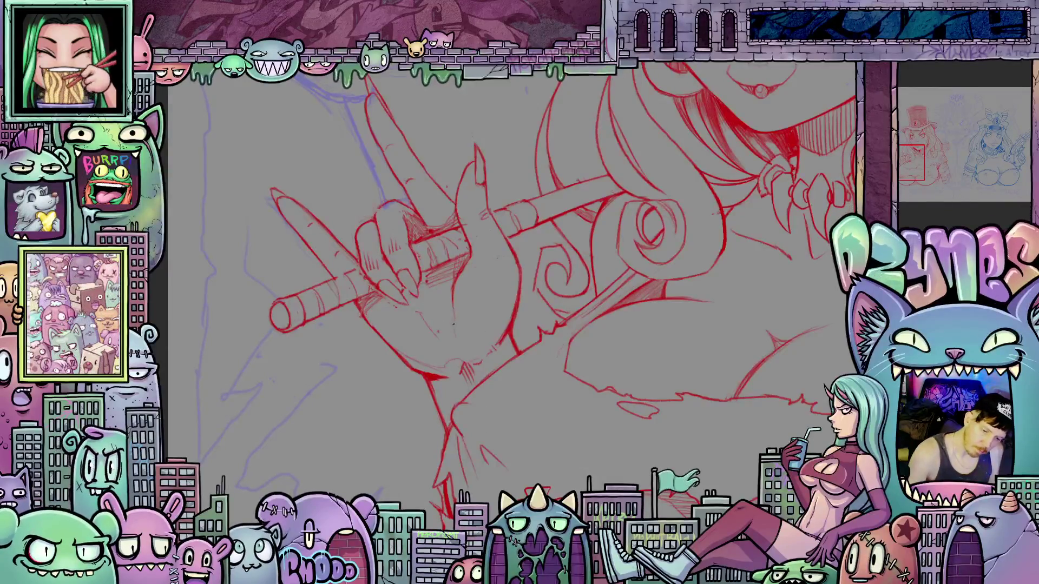
{"action": "scroll", "coordinate": [512, 293], "scroll_direction": "up", "scroll_amount": 2}
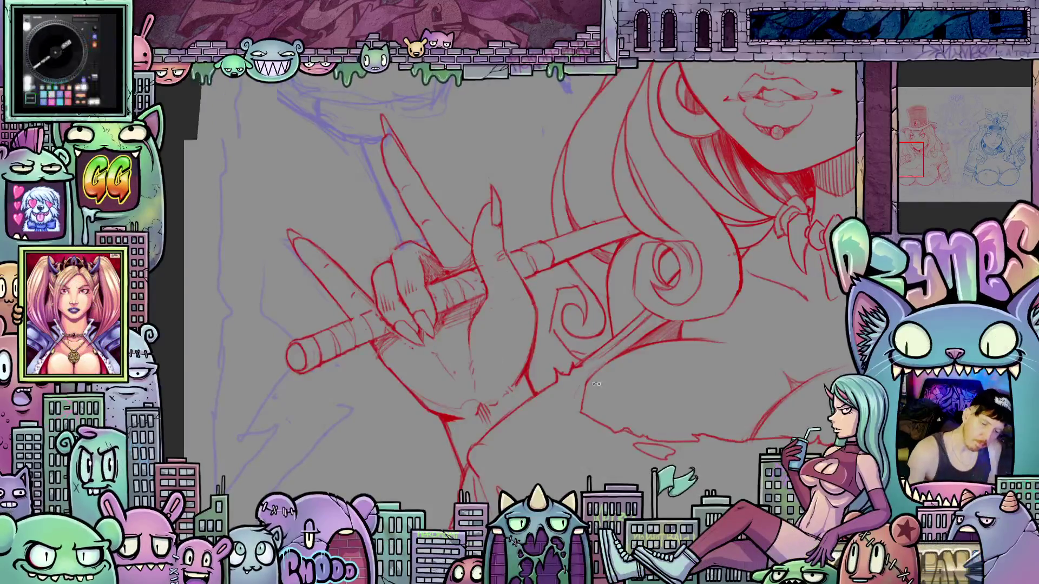
{"action": "left_click_drag", "start_coordinate": [437, 343], "coordinate": [396, 268]}
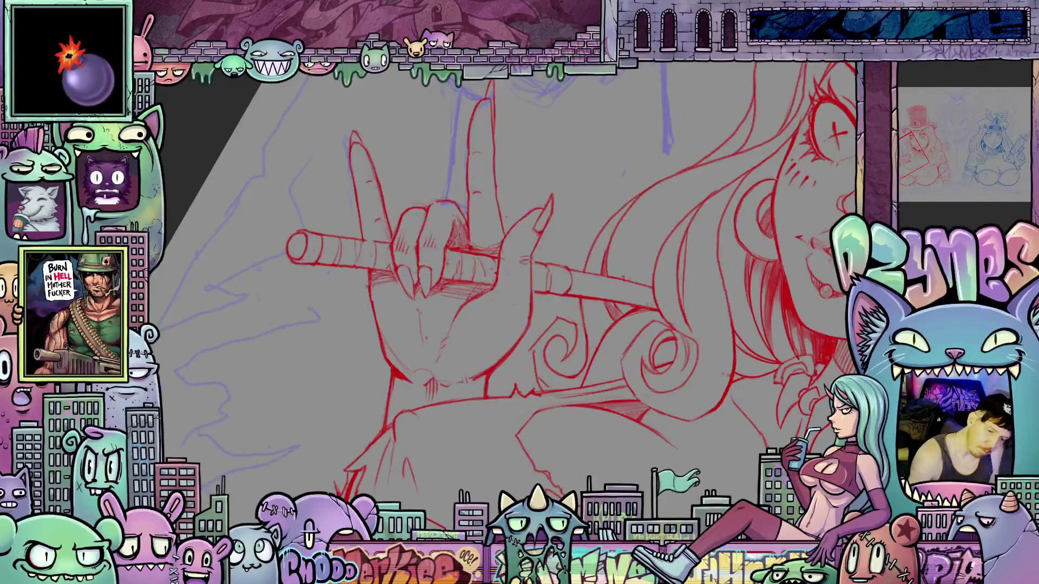
{"action": "mouse_move", "coordinate": [599, 314]}
{"action": "left_mouse_down"}
{"action": "mouse_move", "coordinate": [621, 471]}
{"action": "mouse_move", "coordinate": [412, 364]}
{"action": "left_mouse_up"}
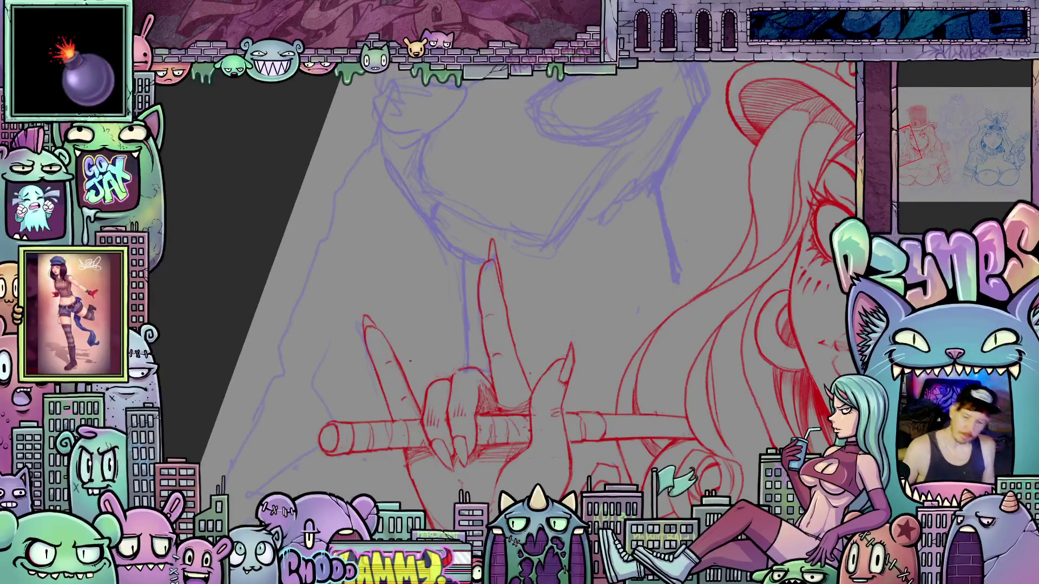
Step: Pull back to see the whole top-hat figure, then zoom back in on the hand and stick
{"action": "scroll", "coordinate": [410, 361], "scroll_direction": "down", "scroll_amount": 5}
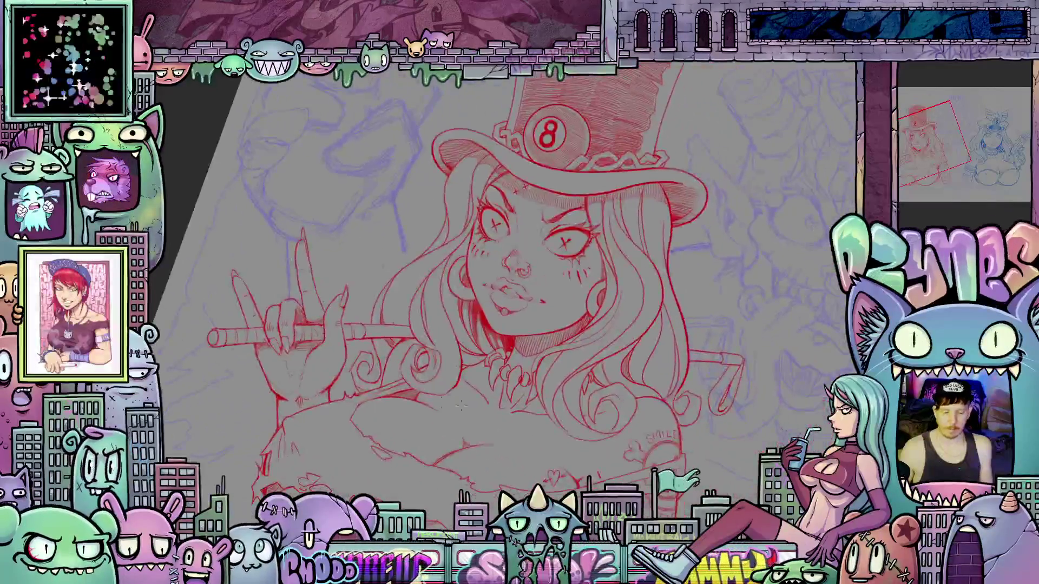
{"action": "scroll", "coordinate": [461, 405], "scroll_direction": "down", "scroll_amount": 3}
{"action": "mouse_move", "coordinate": [516, 406]}
{"action": "left_mouse_down"}
{"action": "mouse_move", "coordinate": [484, 395]}
{"action": "mouse_move", "coordinate": [457, 419]}
{"action": "left_mouse_up"}
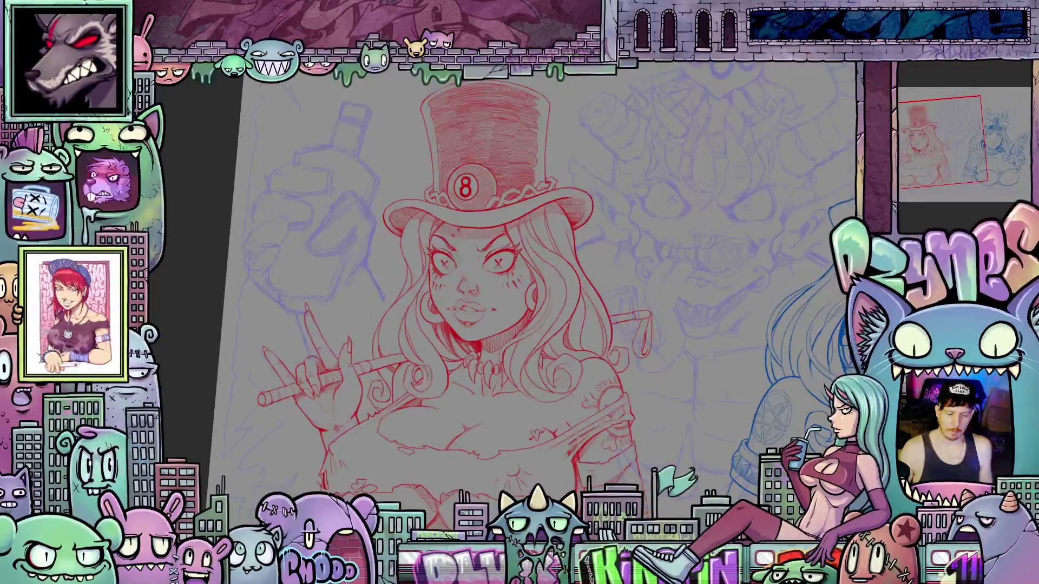
{"action": "scroll", "coordinate": [323, 418], "scroll_direction": "up", "scroll_amount": 3}
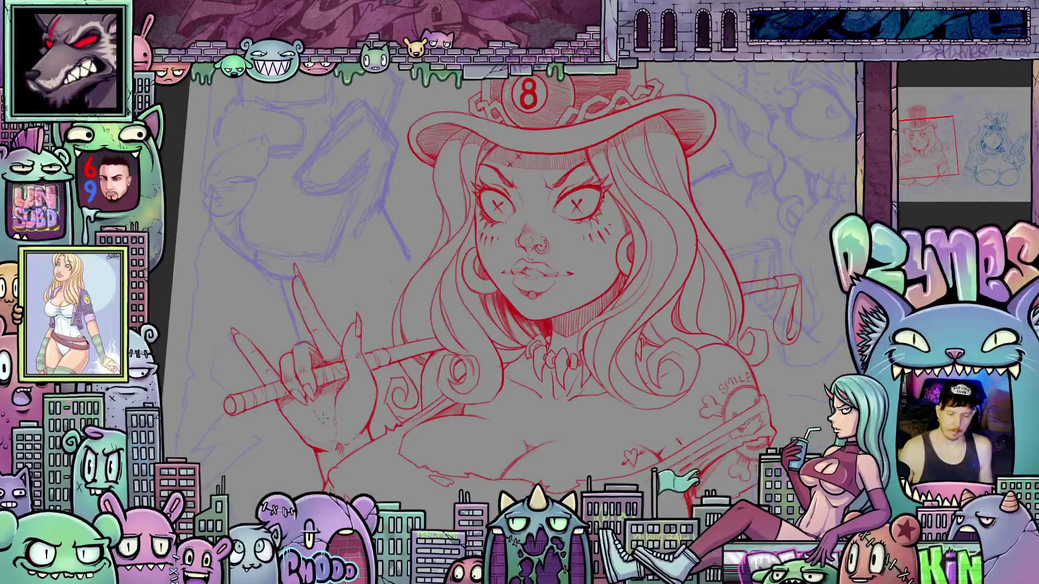
{"action": "scroll", "coordinate": [323, 419], "scroll_direction": "up", "scroll_amount": 1}
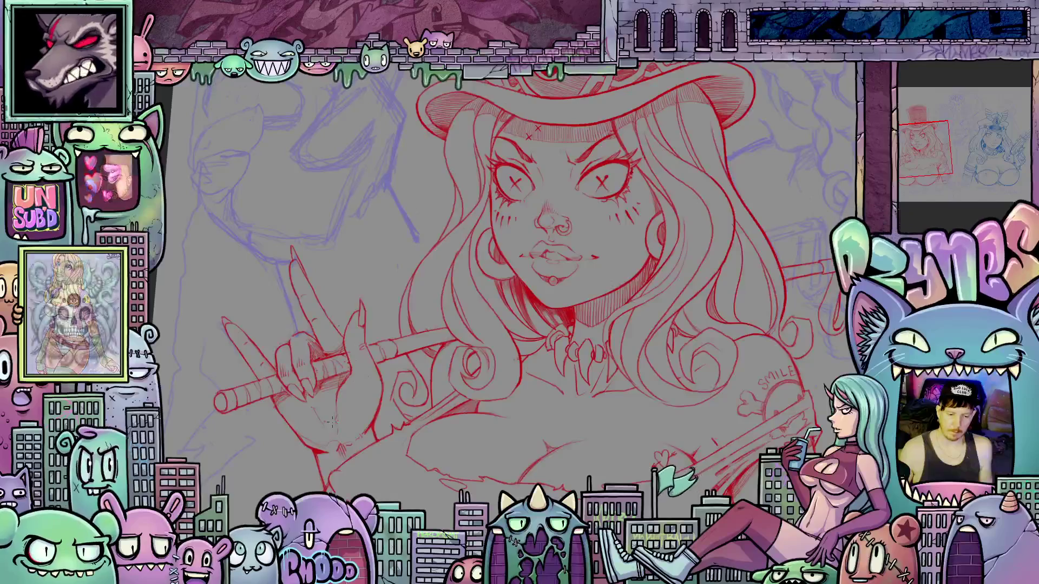
{"action": "scroll", "coordinate": [332, 422], "scroll_direction": "up", "scroll_amount": 2}
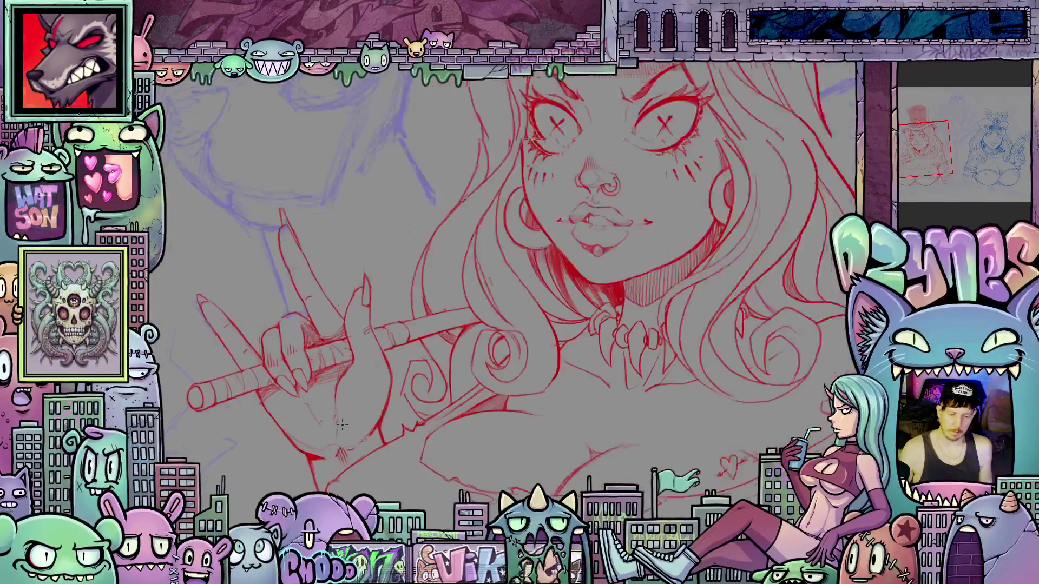
{"action": "scroll", "coordinate": [366, 396], "scroll_direction": "up", "scroll_amount": 1}
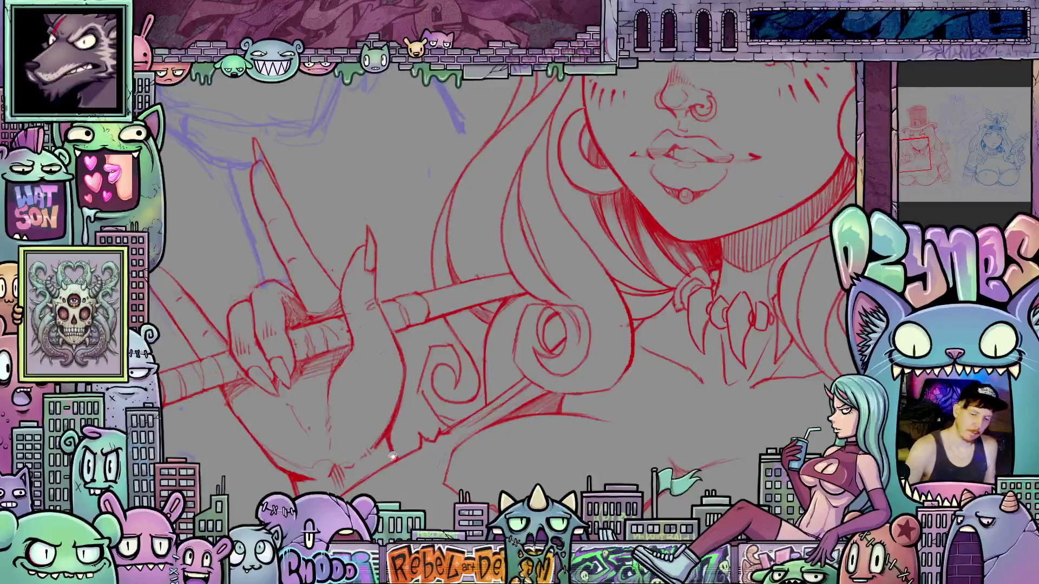
Step: Centre the hand and stick to hatch the palm, then zoom out to show both girls
{"action": "left_click_drag", "start_coordinate": [398, 413], "coordinate": [490, 375]}
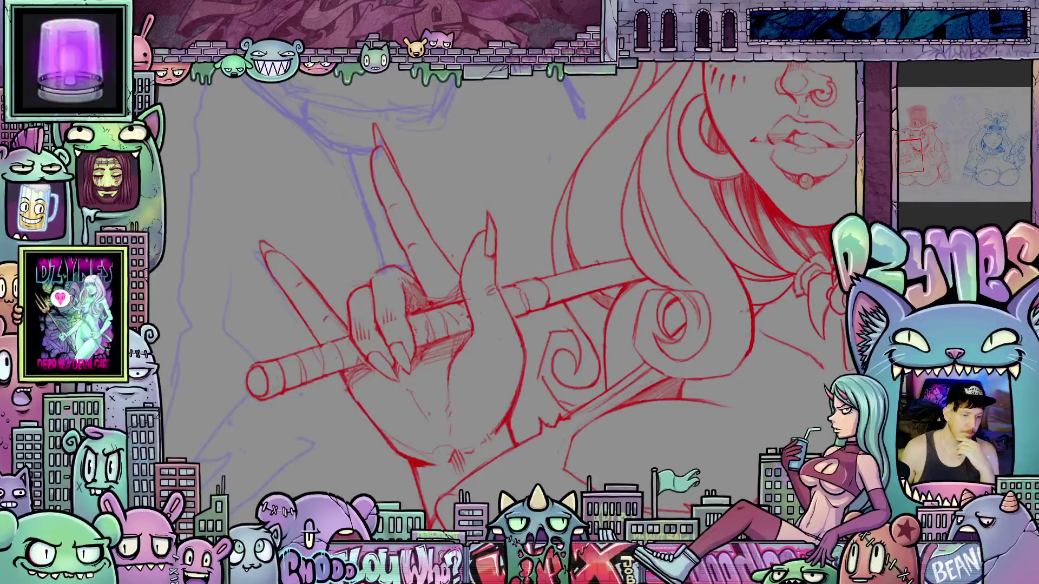
{"action": "mouse_move", "coordinate": [167, 102]}
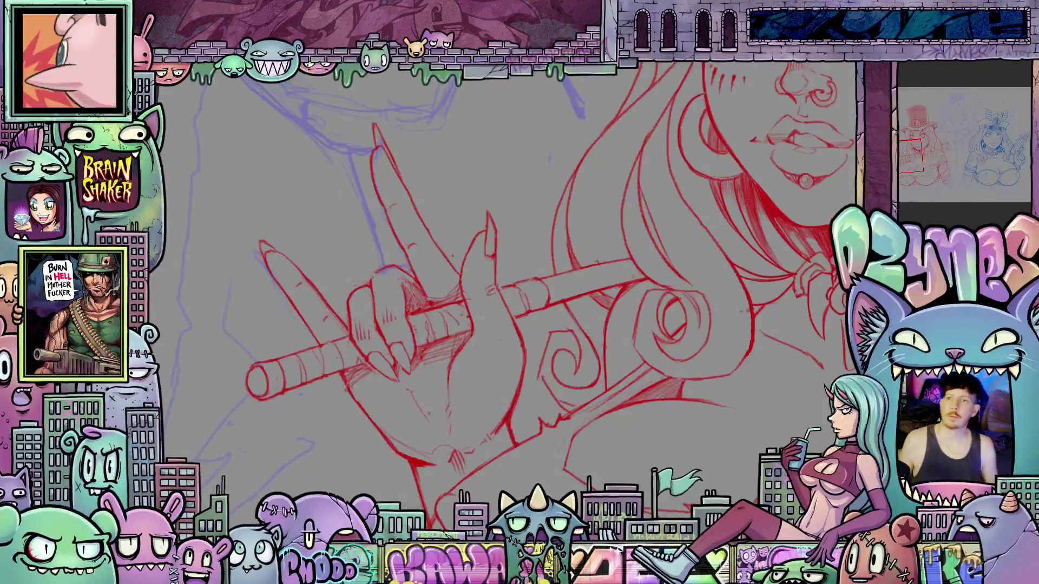
{"action": "scroll", "coordinate": [667, 219], "scroll_direction": "down", "scroll_amount": 3}
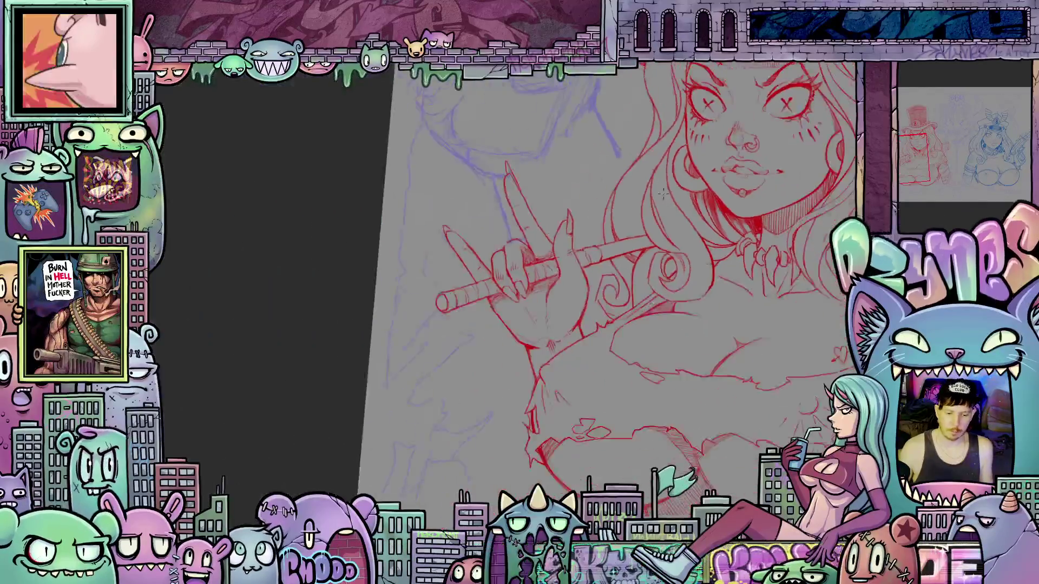
{"action": "scroll", "coordinate": [620, 165], "scroll_direction": "down", "scroll_amount": 5}
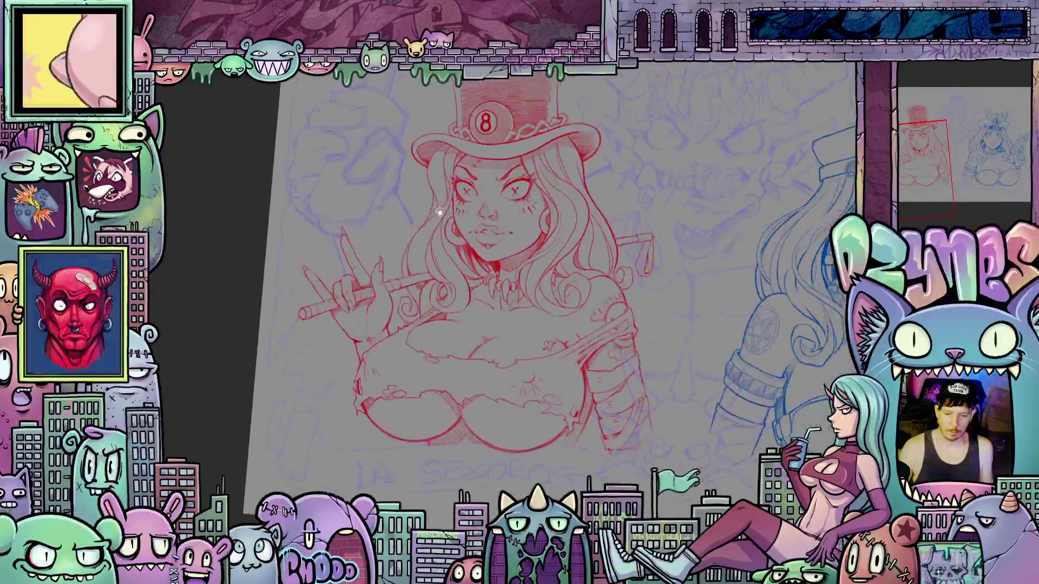
{"action": "scroll", "coordinate": [655, 310], "scroll_direction": "up", "scroll_amount": 3}
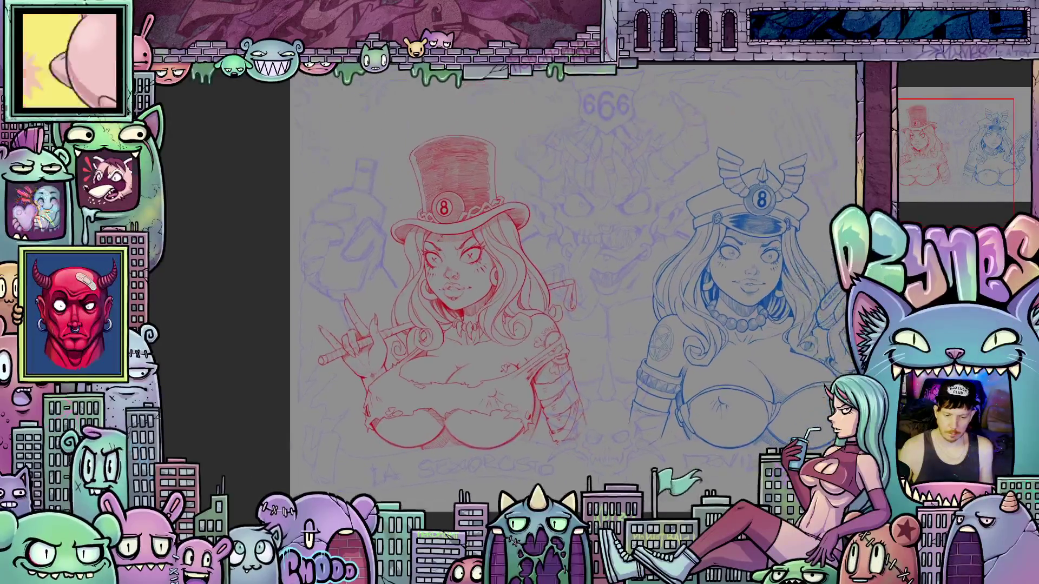
Step: Straighten the canvas and set the drawing colour to a brighter red, HEX C60C0F
{"action": "key", "text": "ctrl+0"}
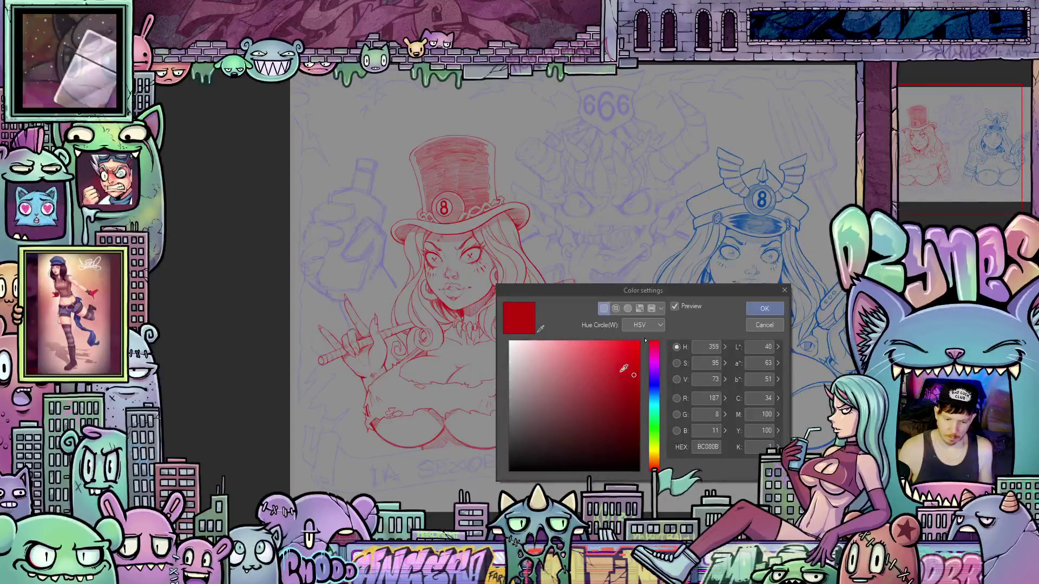
{"action": "left_click", "coordinate": [634, 369]}
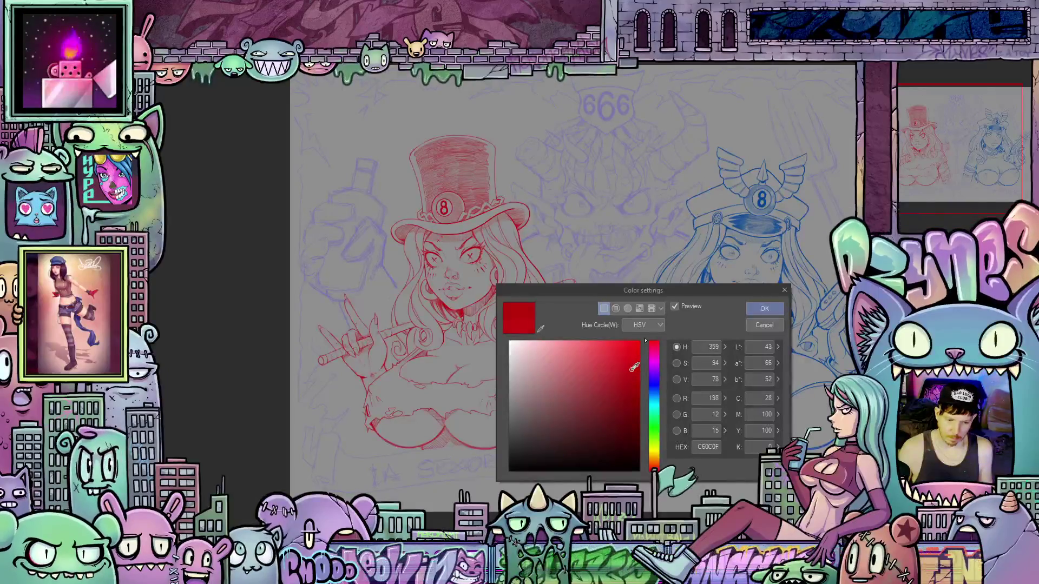
{"action": "left_click", "coordinate": [766, 308]}
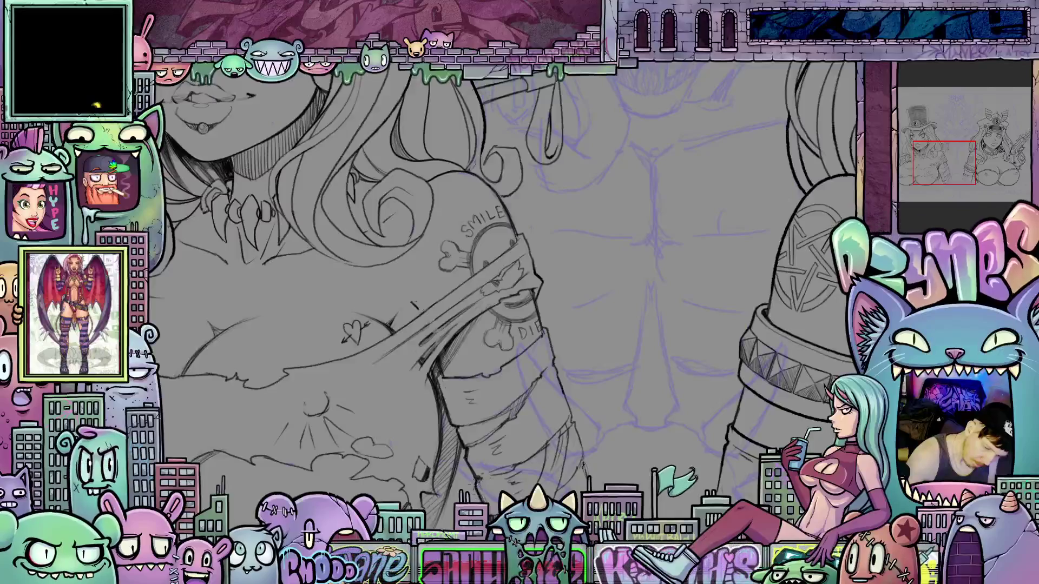
Step: Pan, tilt and re-level the view across the first girl's chest, torn top and tattooed arm for inking
{"action": "left_click_drag", "start_coordinate": [485, 519], "coordinate": [466, 403]}
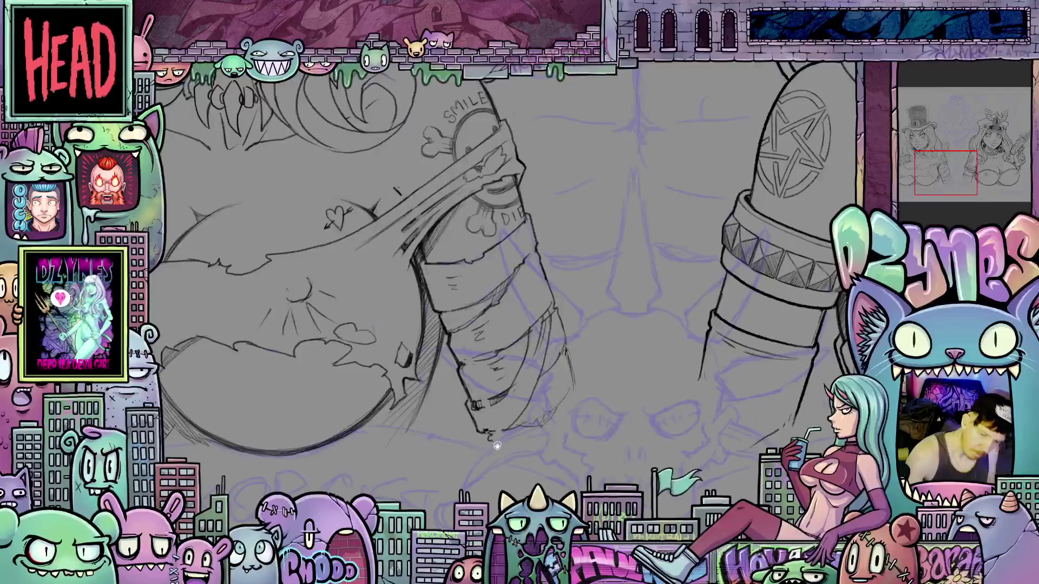
{"action": "left_click_drag", "start_coordinate": [497, 446], "coordinate": [537, 441]}
{"action": "left_click_drag", "start_coordinate": [487, 412], "coordinate": [414, 441]}
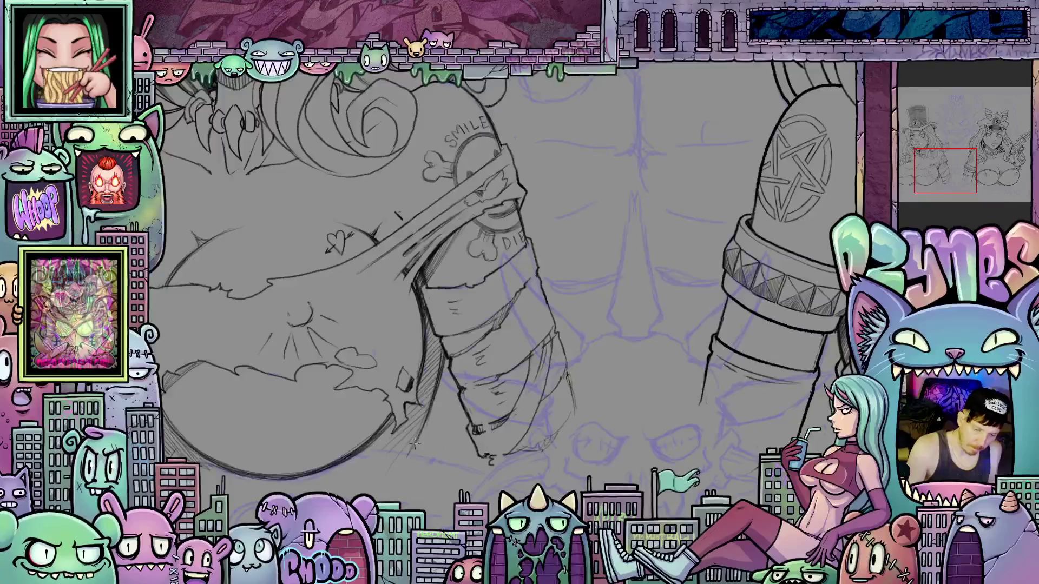
{"action": "scroll", "coordinate": [434, 399], "scroll_direction": "up", "scroll_amount": 3}
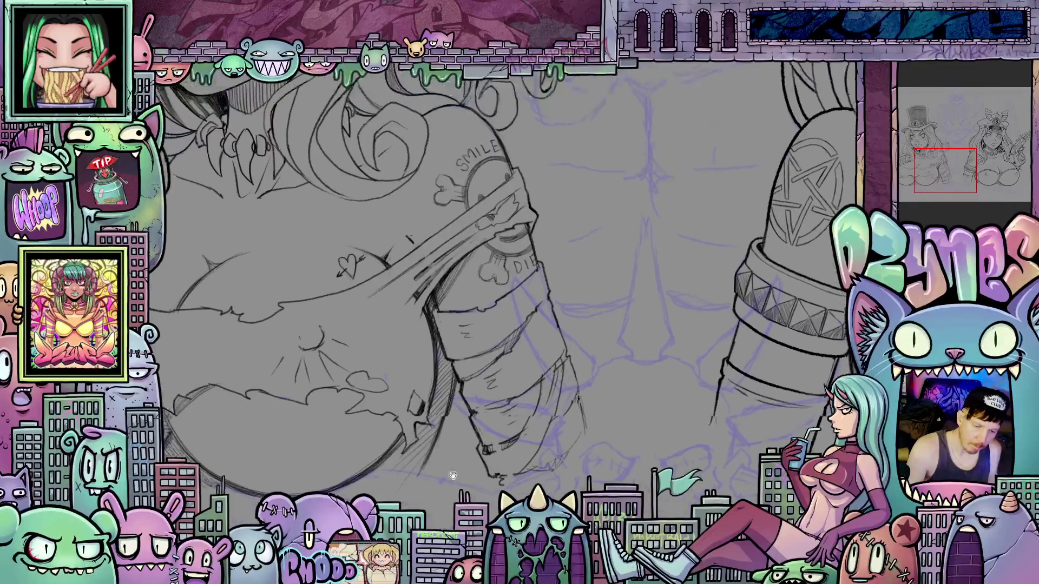
{"action": "left_click_drag", "start_coordinate": [452, 390], "coordinate": [558, 339]}
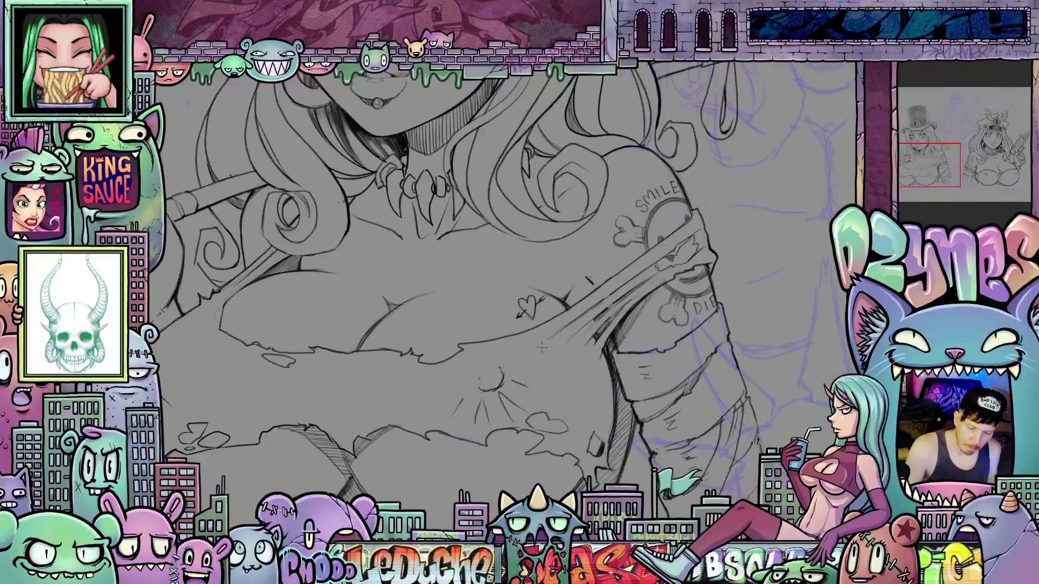
{"action": "left_click_drag", "start_coordinate": [650, 377], "coordinate": [598, 306]}
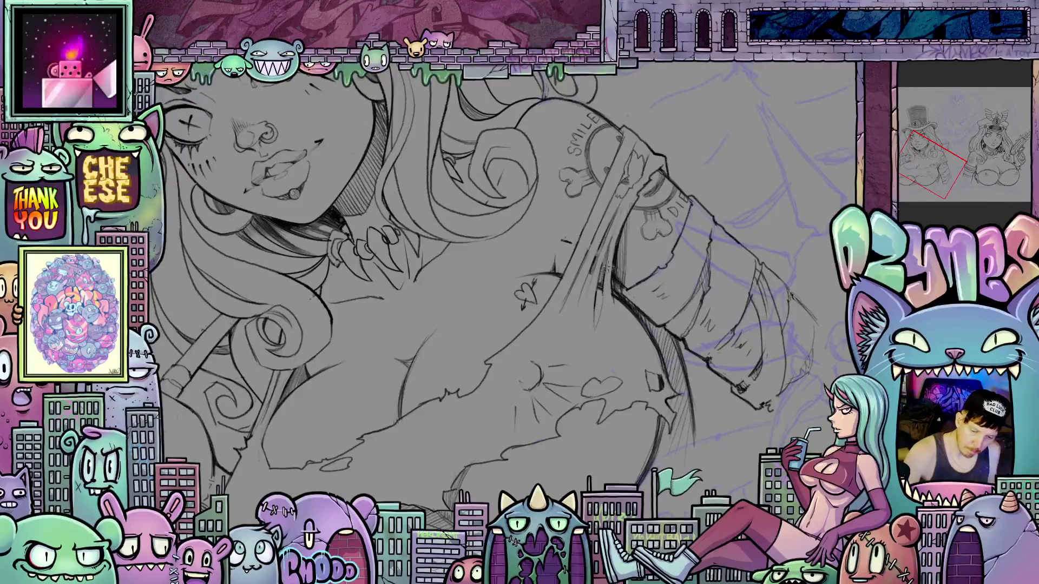
{"action": "key", "text": "Escape"}
{"action": "left_click_drag", "start_coordinate": [606, 379], "coordinate": [626, 442]}
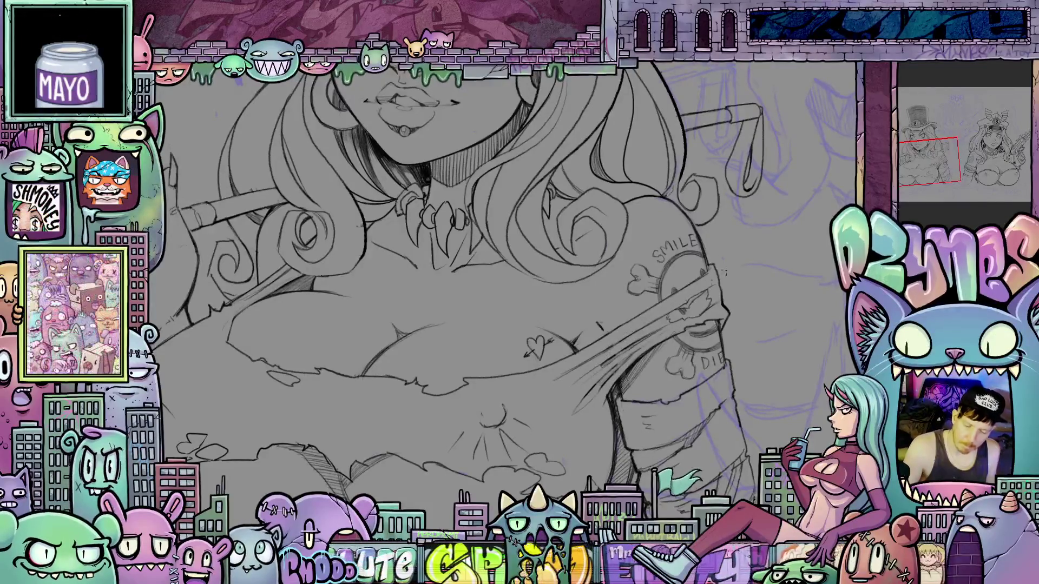
Step: Frame the first girl's cane hand close-up, rotating it for inking, then zoom out to the full figure
{"action": "scroll", "coordinate": [741, 263], "scroll_direction": "down", "scroll_amount": 3}
{"action": "left_click_drag", "start_coordinate": [740, 263], "coordinate": [654, 271]}
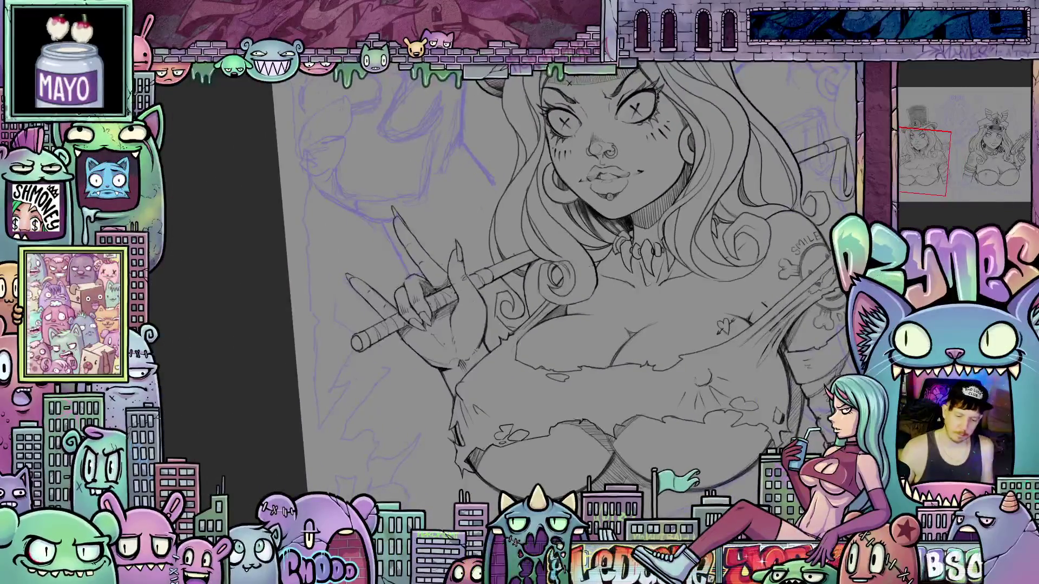
{"action": "scroll", "coordinate": [360, 304], "scroll_direction": "up", "scroll_amount": 3}
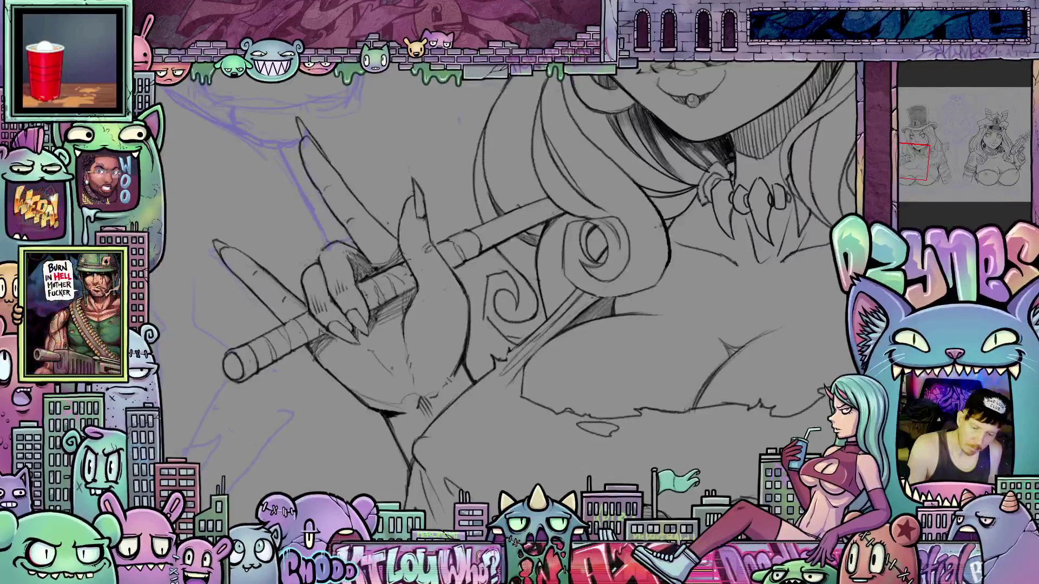
{"action": "left_click_drag", "start_coordinate": [547, 332], "coordinate": [571, 367]}
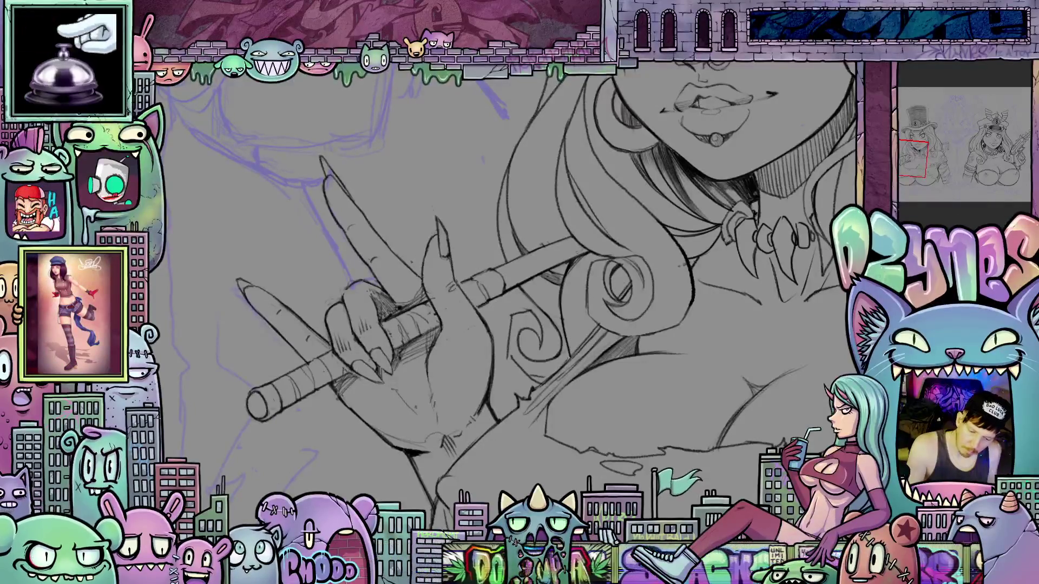
{"action": "left_click_drag", "start_coordinate": [519, 292], "coordinate": [551, 388]}
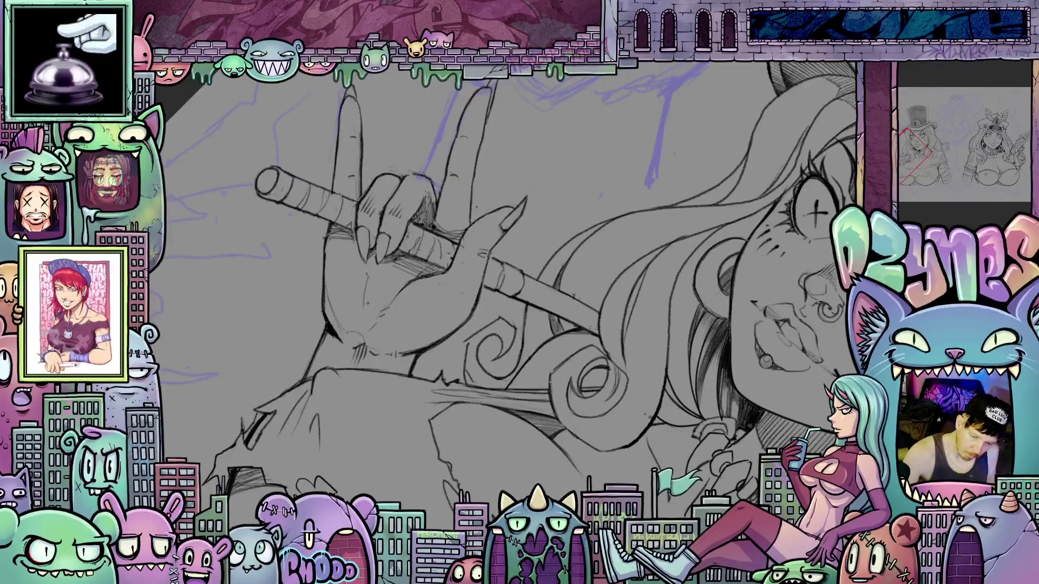
{"action": "left_click_drag", "start_coordinate": [551, 378], "coordinate": [455, 427]}
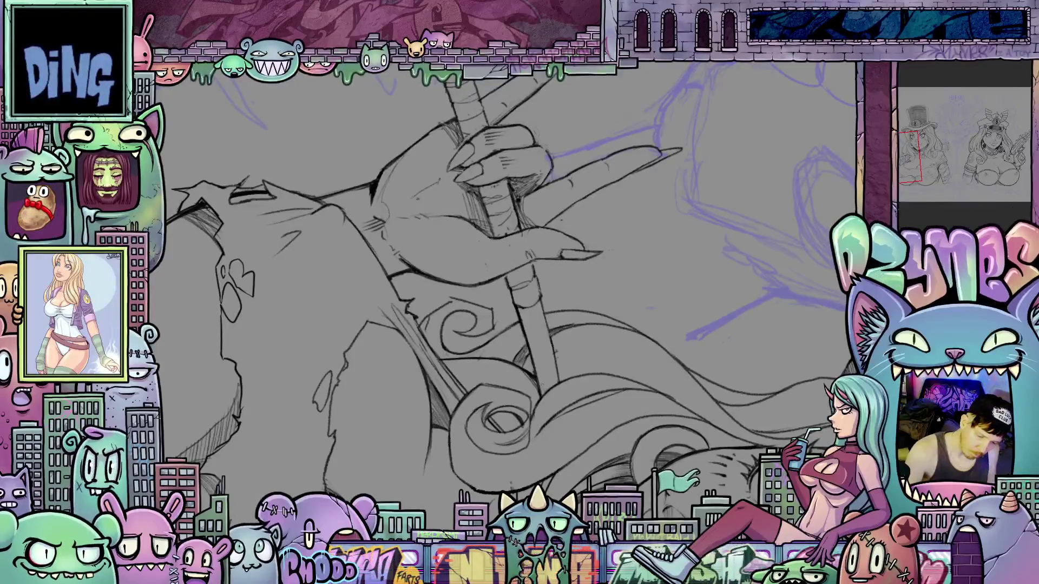
{"action": "mouse_move", "coordinate": [541, 411]}
{"action": "left_mouse_down"}
{"action": "mouse_move", "coordinate": [584, 417]}
{"action": "mouse_move", "coordinate": [639, 400]}
{"action": "mouse_move", "coordinate": [649, 379]}
{"action": "mouse_move", "coordinate": [666, 413]}
{"action": "left_mouse_up"}
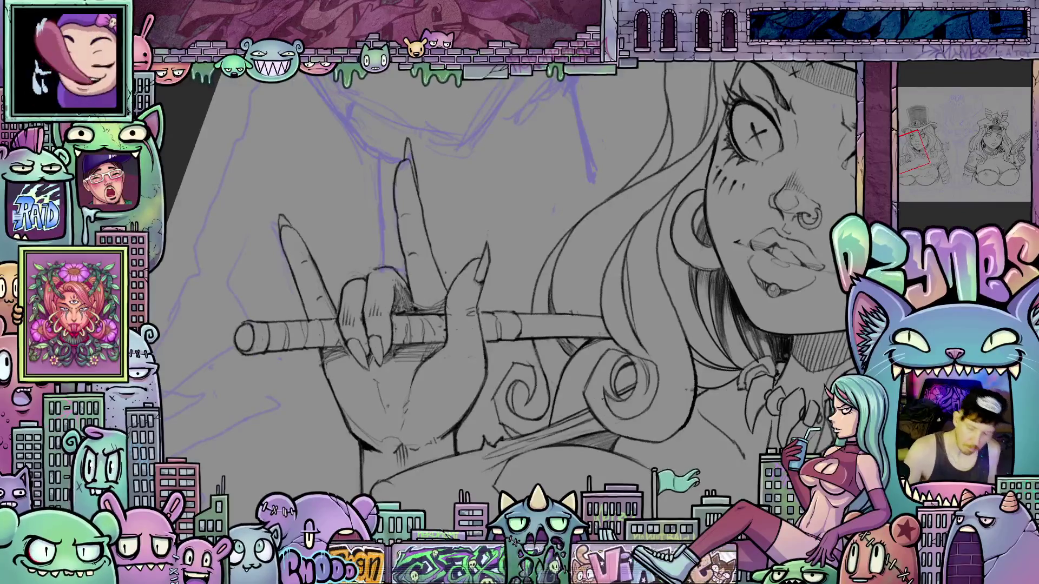
{"action": "scroll", "coordinate": [663, 419], "scroll_direction": "down", "scroll_amount": 5}
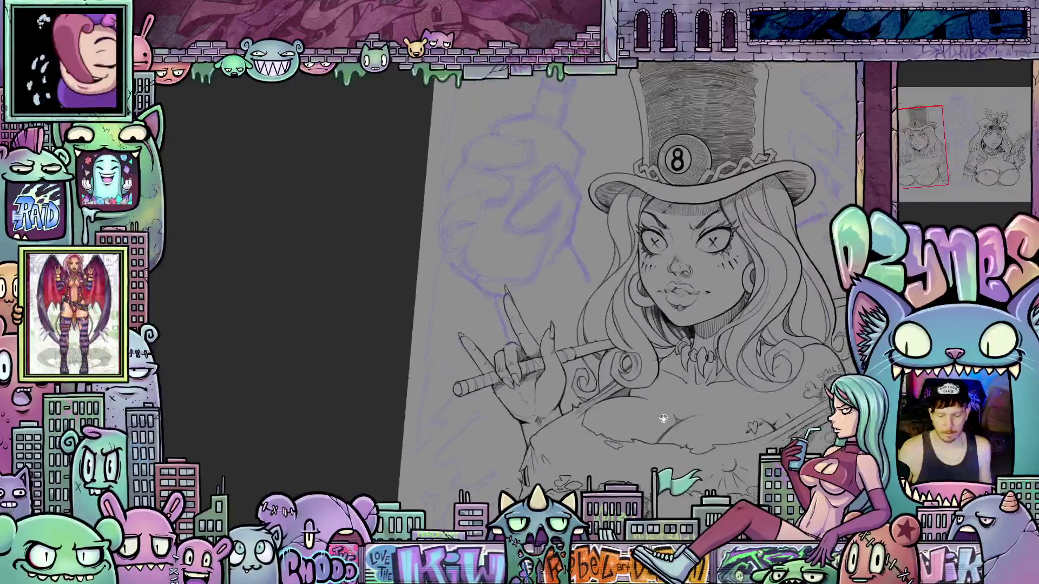
Step: Zoom in on the first girl's face and hair, tilting the canvas for the strands, then back upright
{"action": "left_click_drag", "start_coordinate": [664, 419], "coordinate": [571, 435]}
{"action": "scroll", "coordinate": [580, 382], "scroll_direction": "up", "scroll_amount": 5}
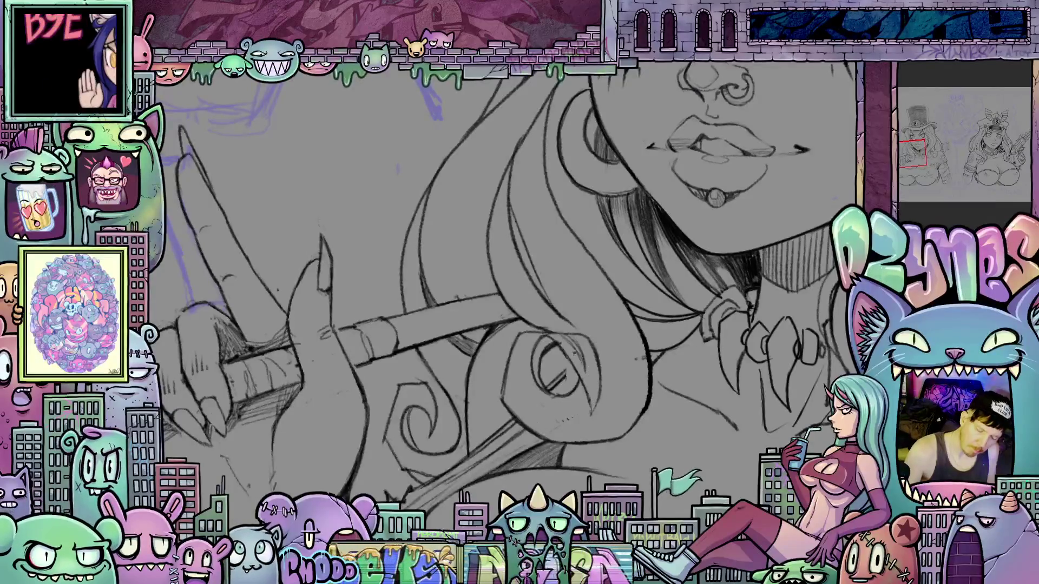
{"action": "left_click_drag", "start_coordinate": [673, 369], "coordinate": [586, 347]}
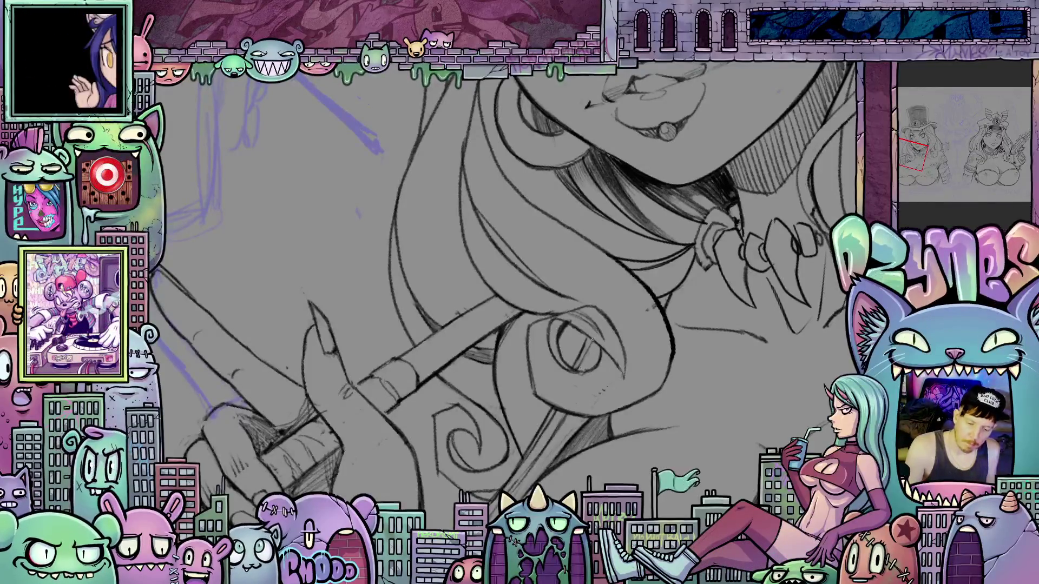
{"action": "mouse_move", "coordinate": [589, 372]}
{"action": "left_mouse_down"}
{"action": "mouse_move", "coordinate": [719, 365]}
{"action": "mouse_move", "coordinate": [671, 387]}
{"action": "mouse_move", "coordinate": [546, 383]}
{"action": "mouse_move", "coordinate": [558, 413]}
{"action": "mouse_move", "coordinate": [622, 295]}
{"action": "mouse_move", "coordinate": [644, 286]}
{"action": "mouse_move", "coordinate": [617, 307]}
{"action": "mouse_move", "coordinate": [628, 294]}
{"action": "mouse_move", "coordinate": [642, 315]}
{"action": "left_mouse_up"}
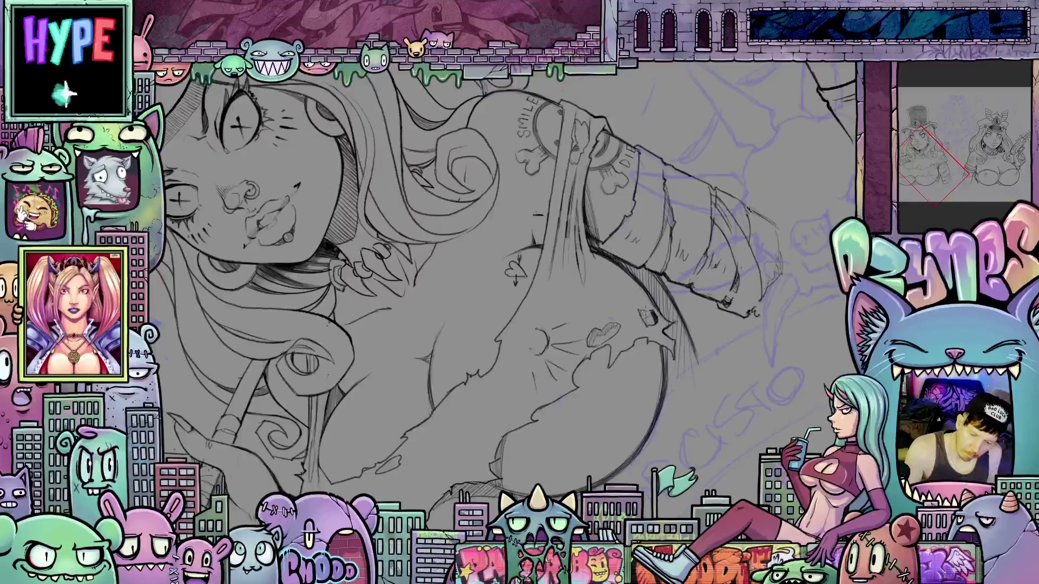
Step: Straighten the tilted view and centre the girl's face above her bandaged forearm
{"action": "left_click_drag", "start_coordinate": [574, 292], "coordinate": [572, 320]}
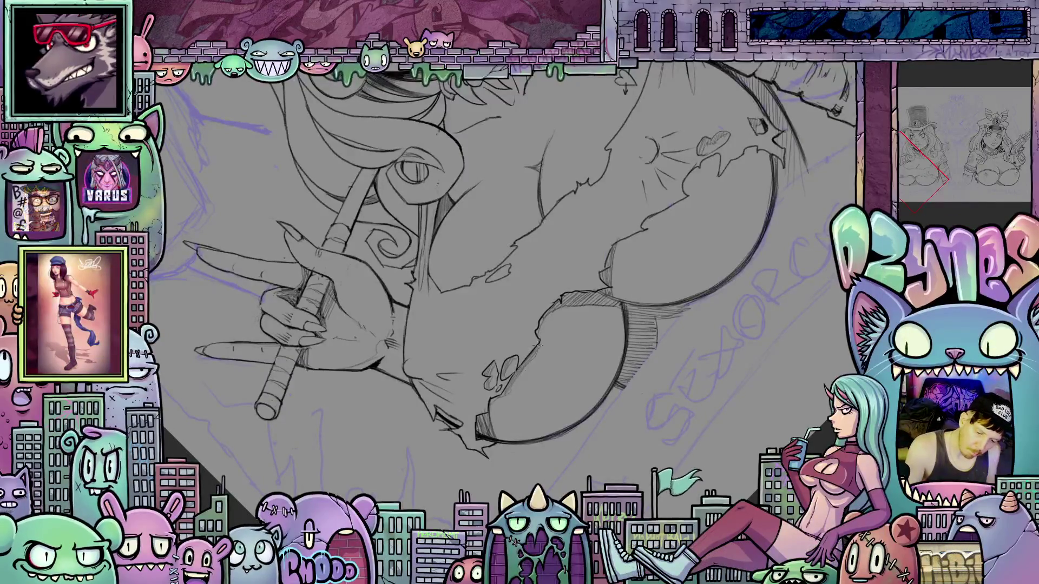
{"action": "mouse_move", "coordinate": [515, 385]}
{"action": "left_mouse_down"}
{"action": "mouse_move", "coordinate": [662, 443]}
{"action": "mouse_move", "coordinate": [541, 385]}
{"action": "left_mouse_up"}
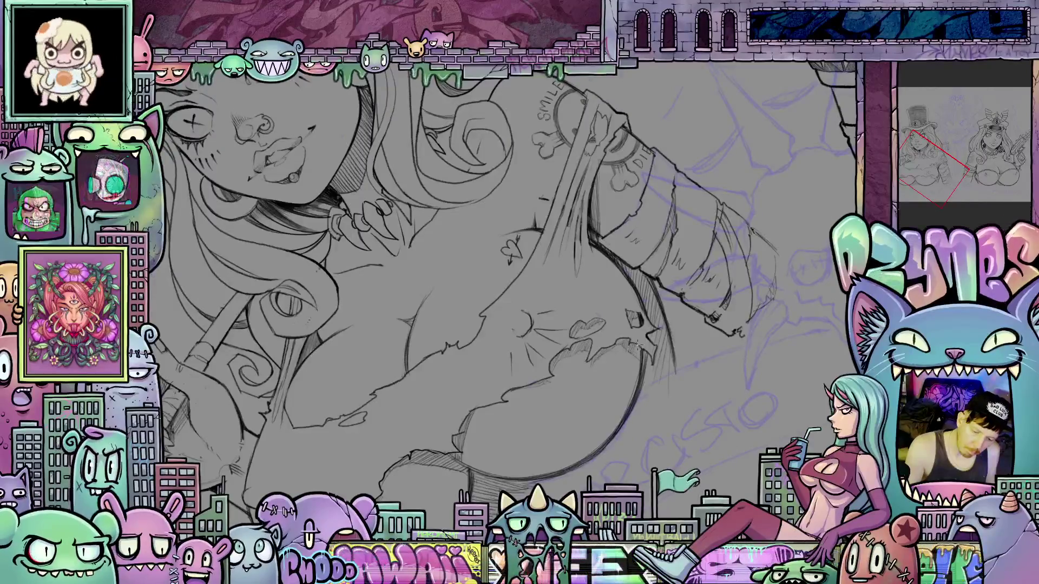
Step: Reset rotation, frame the whole sheet, add a vertical centre symmetry ruler, and lasso both girls
{"action": "key", "text": "Home"}
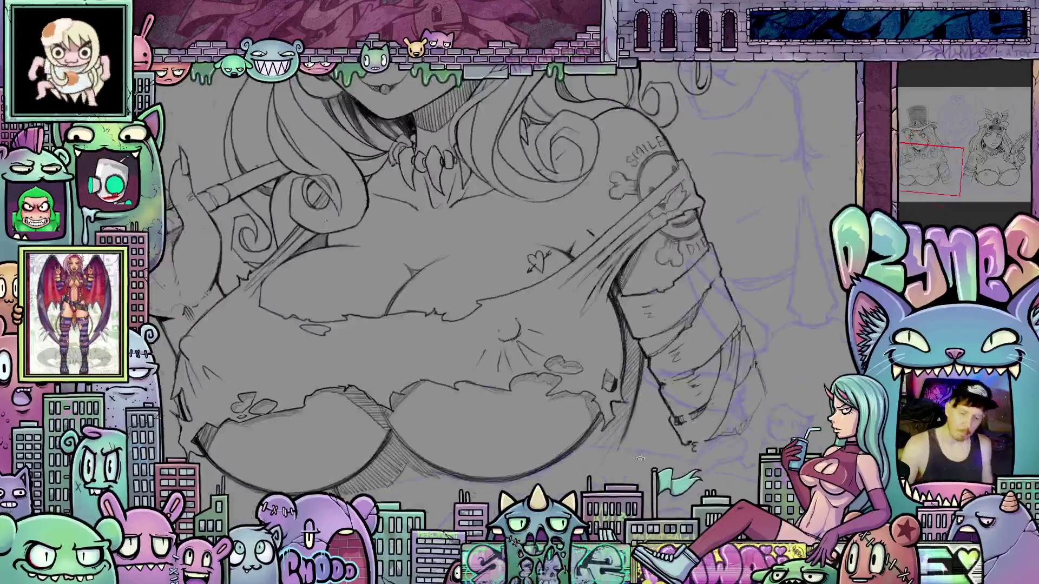
{"action": "scroll", "coordinate": [640, 459], "scroll_direction": "down", "scroll_amount": 5}
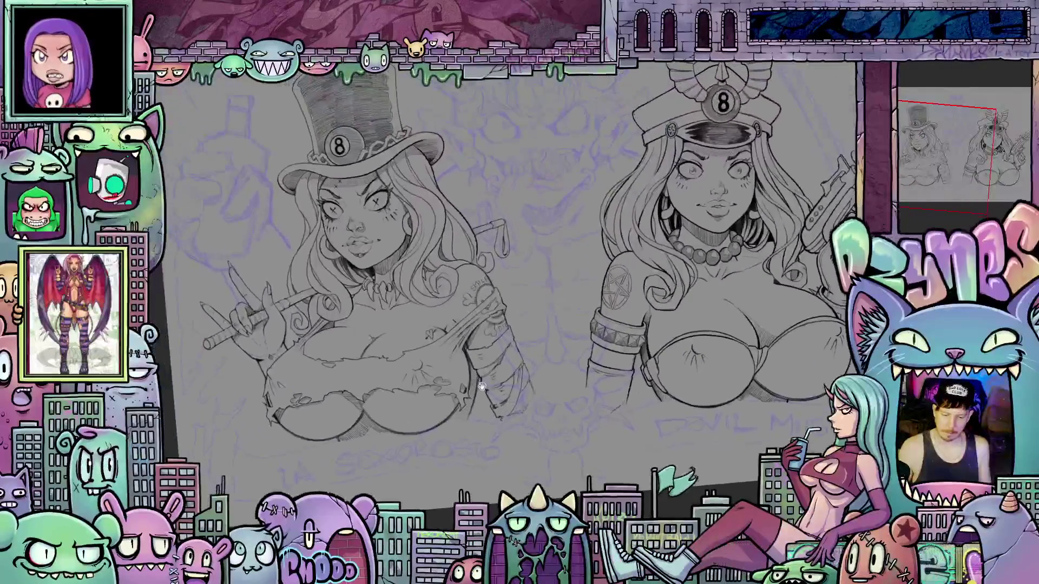
{"action": "scroll", "coordinate": [503, 443], "scroll_direction": "up", "scroll_amount": 3}
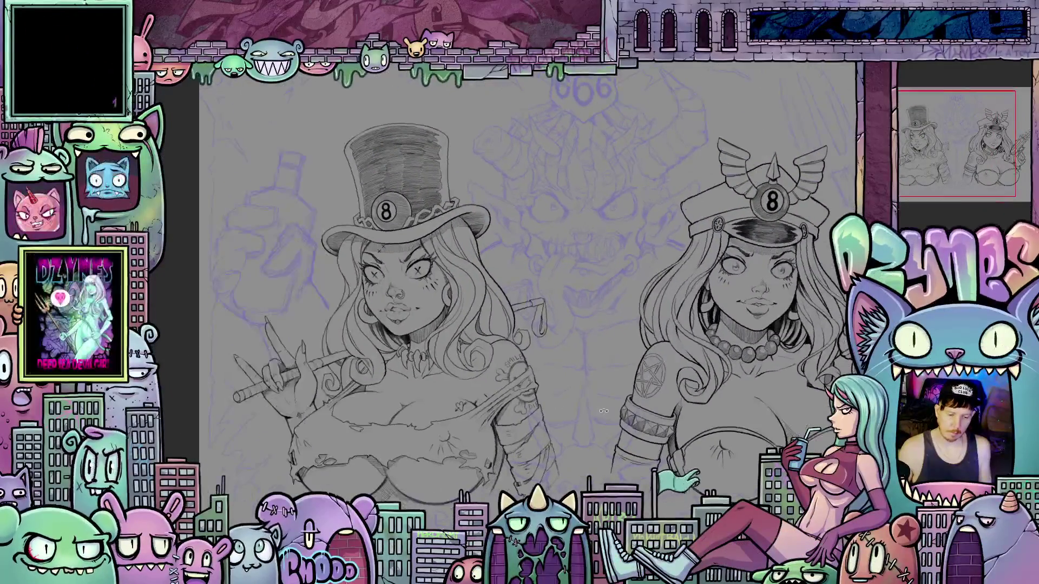
{"action": "left_click_drag", "start_coordinate": [582, 411], "coordinate": [490, 413]}
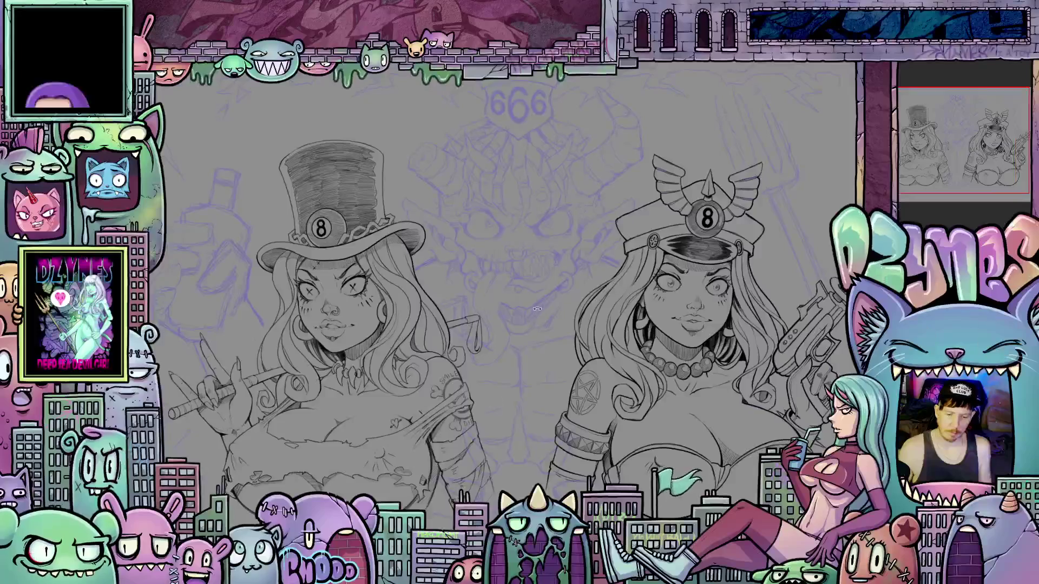
{"action": "scroll", "coordinate": [712, 355], "scroll_direction": "down", "scroll_amount": 3}
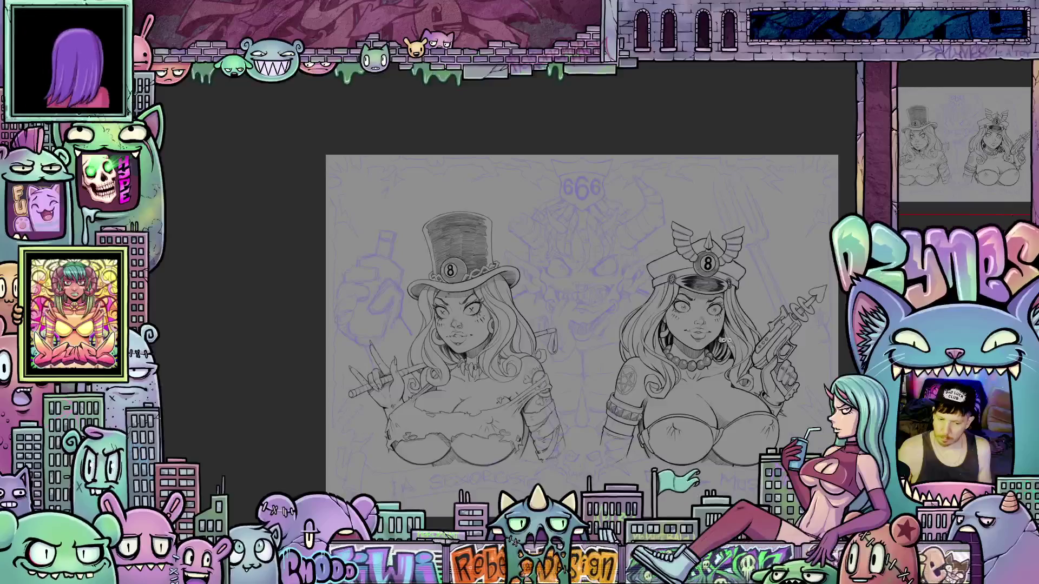
{"action": "scroll", "coordinate": [690, 359], "scroll_direction": "down", "scroll_amount": 2}
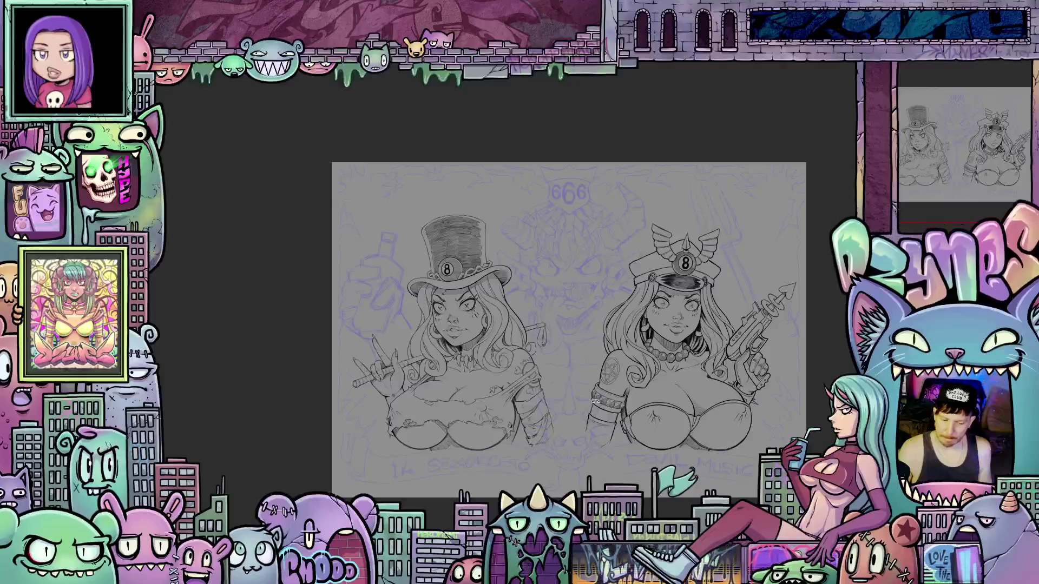
{"action": "scroll", "coordinate": [625, 418], "scroll_direction": "up", "scroll_amount": 2}
{"action": "left_click_drag", "start_coordinate": [626, 419], "coordinate": [602, 418]}
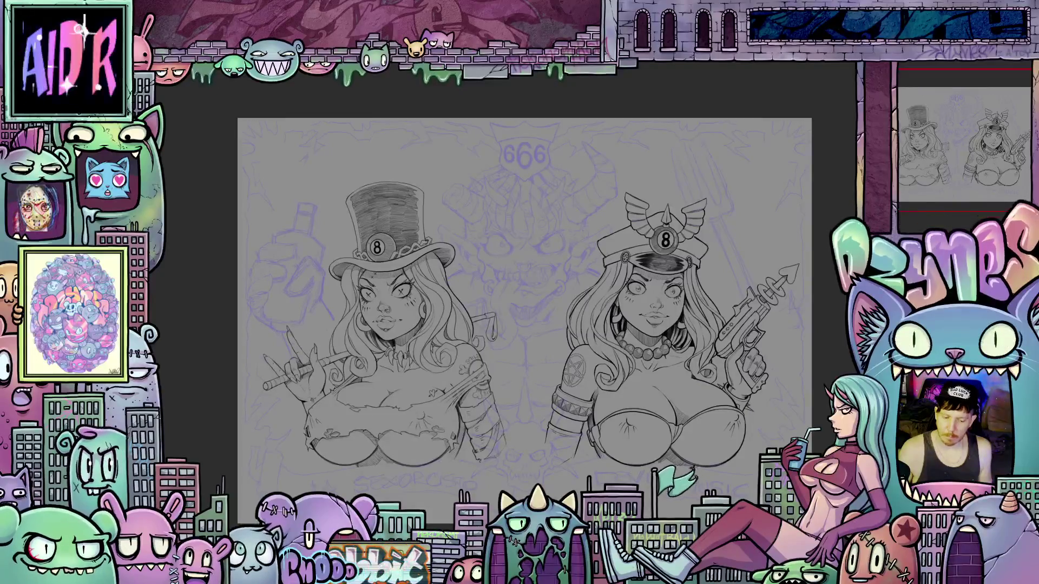
{"action": "key", "text": "m"}
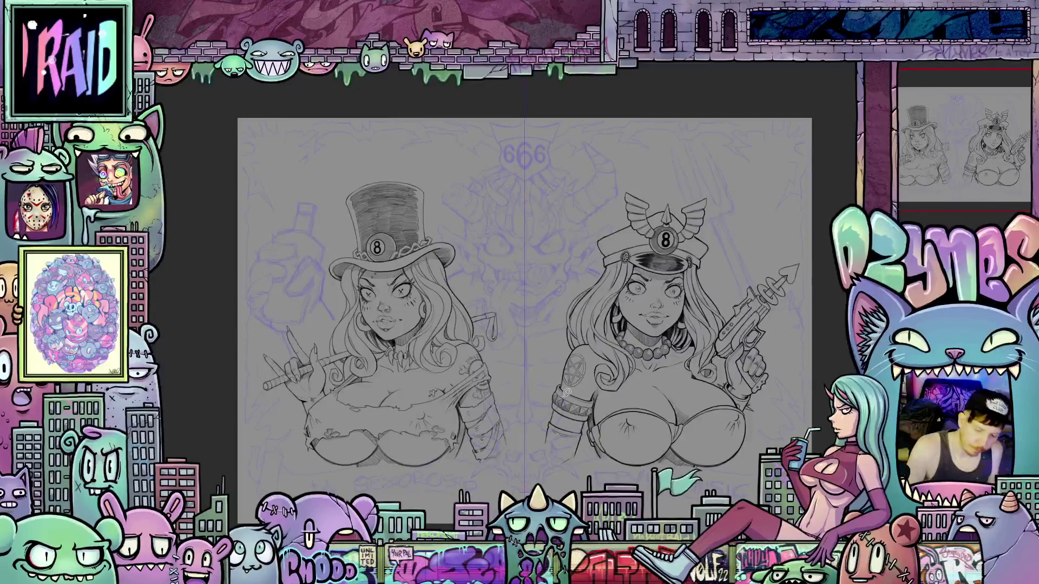
{"action": "mouse_move", "coordinate": [562, 400]}
{"action": "left_mouse_down"}
{"action": "mouse_move", "coordinate": [511, 401]}
{"action": "mouse_move", "coordinate": [483, 386]}
{"action": "mouse_move", "coordinate": [455, 425]}
{"action": "mouse_move", "coordinate": [411, 436]}
{"action": "mouse_move", "coordinate": [321, 433]}
{"action": "mouse_move", "coordinate": [252, 323]}
{"action": "mouse_move", "coordinate": [243, 288]}
{"action": "mouse_move", "coordinate": [272, 222]}
{"action": "mouse_move", "coordinate": [324, 182]}
{"action": "mouse_move", "coordinate": [355, 194]}
{"action": "mouse_move", "coordinate": [354, 184]}
{"action": "mouse_move", "coordinate": [574, 98]}
{"action": "mouse_move", "coordinate": [594, 109]}
{"action": "mouse_move", "coordinate": [592, 130]}
{"action": "left_mouse_up"}
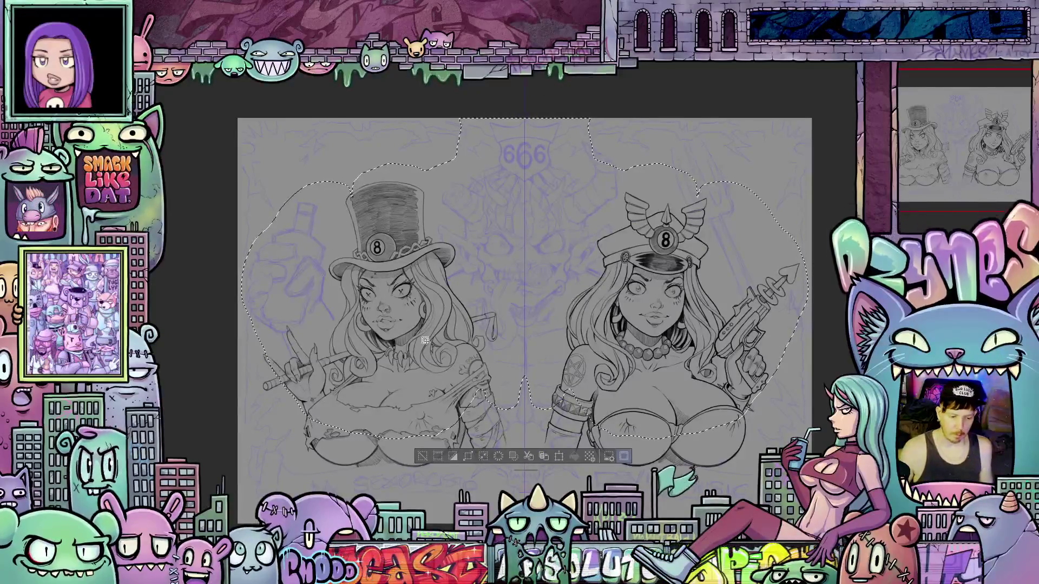
Step: Try nudging the selected figures up and down with Transform, then cancel both attempts
{"action": "left_click", "coordinate": [556, 458]}
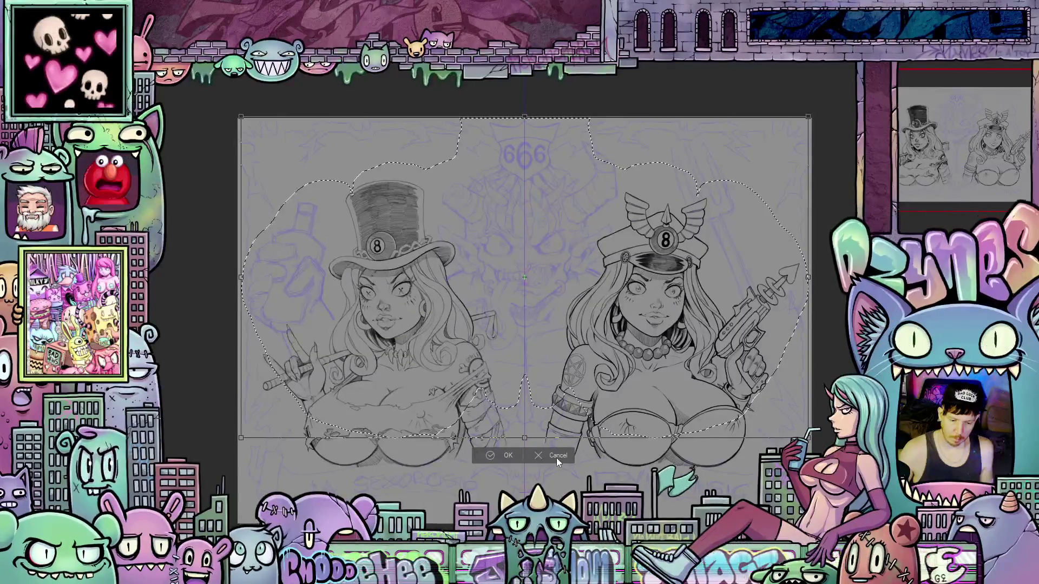
{"action": "key", "text": "Up"}
{"action": "key", "text": "Up"}
{"action": "key", "text": "Up"}
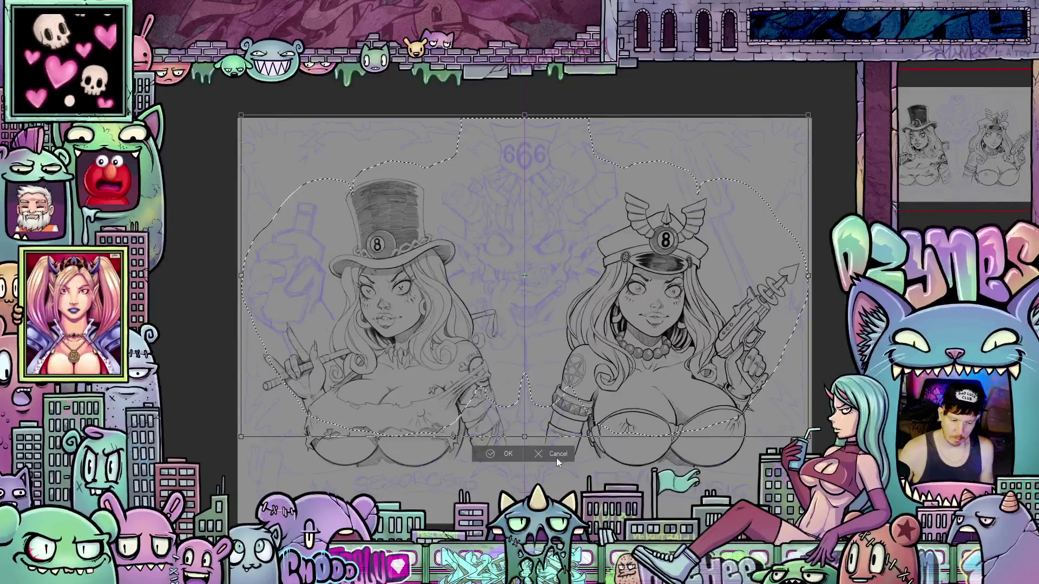
{"action": "key", "text": "Up"}
{"action": "key", "text": "Up"}
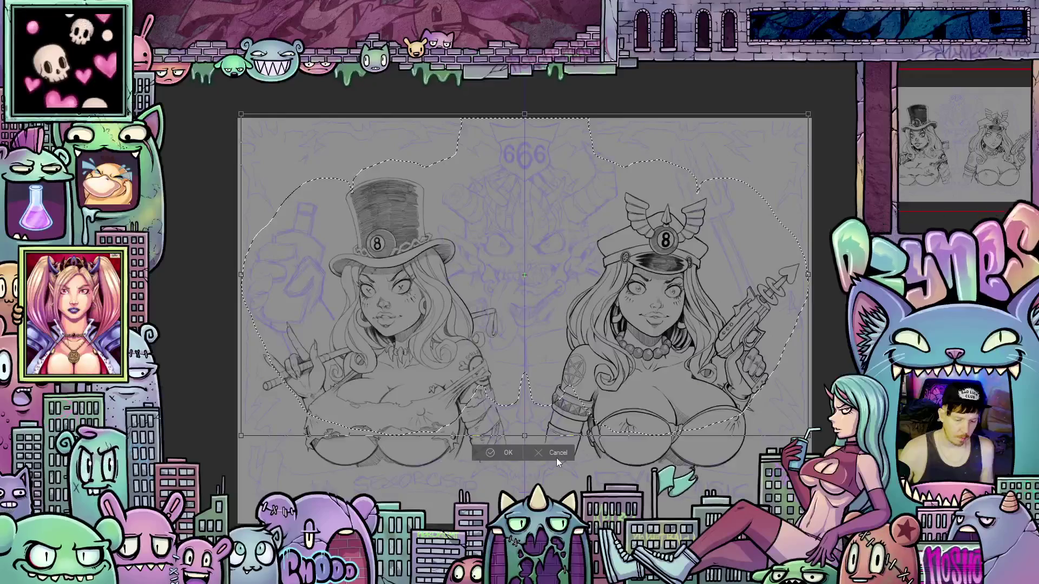
{"action": "key", "text": "Down"}
{"action": "key", "text": "Down"}
{"action": "key", "text": "Down"}
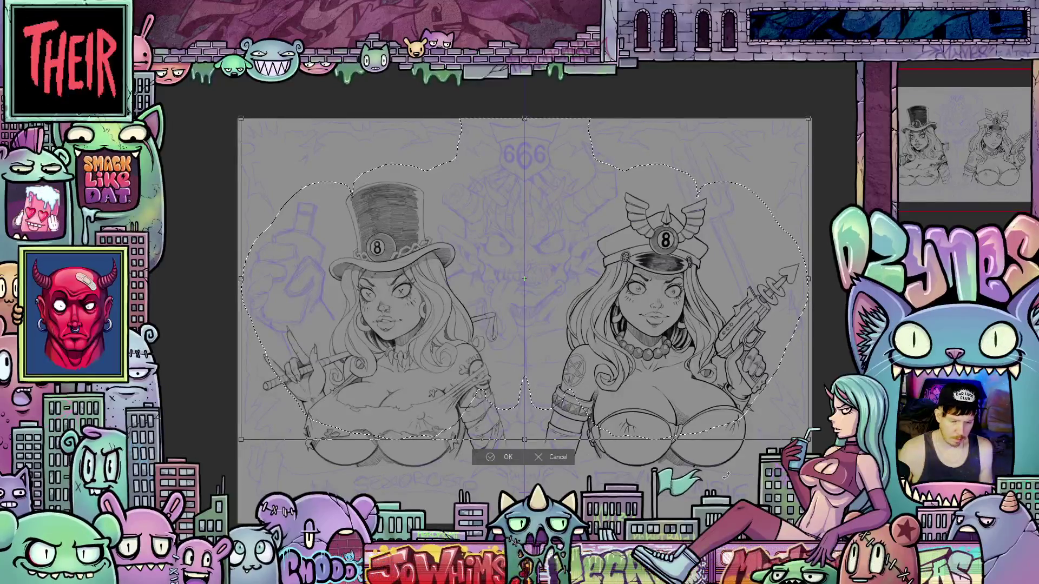
{"action": "left_click", "coordinate": [542, 456]}
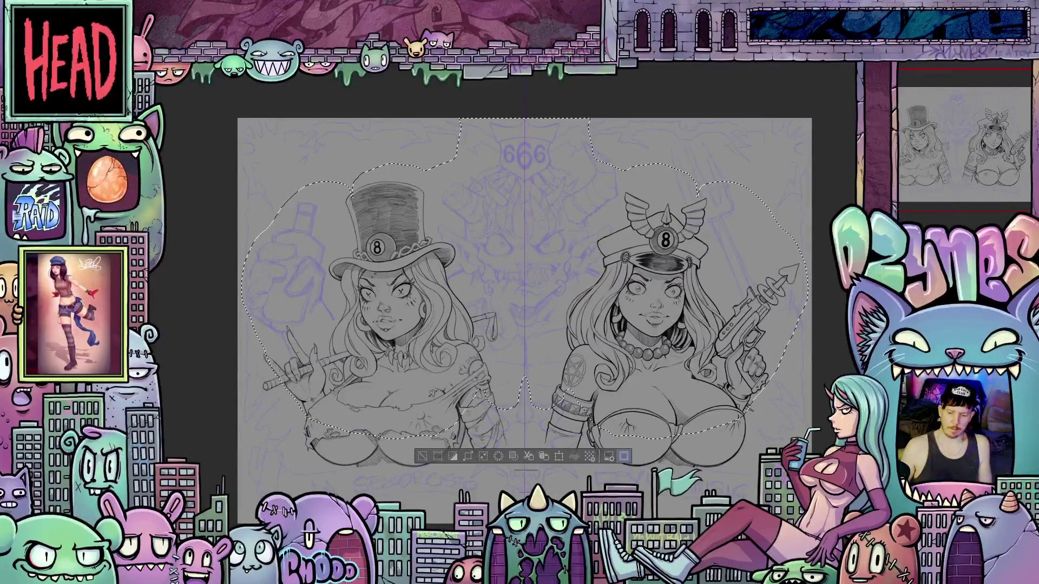
{"action": "left_click", "coordinate": [560, 456]}
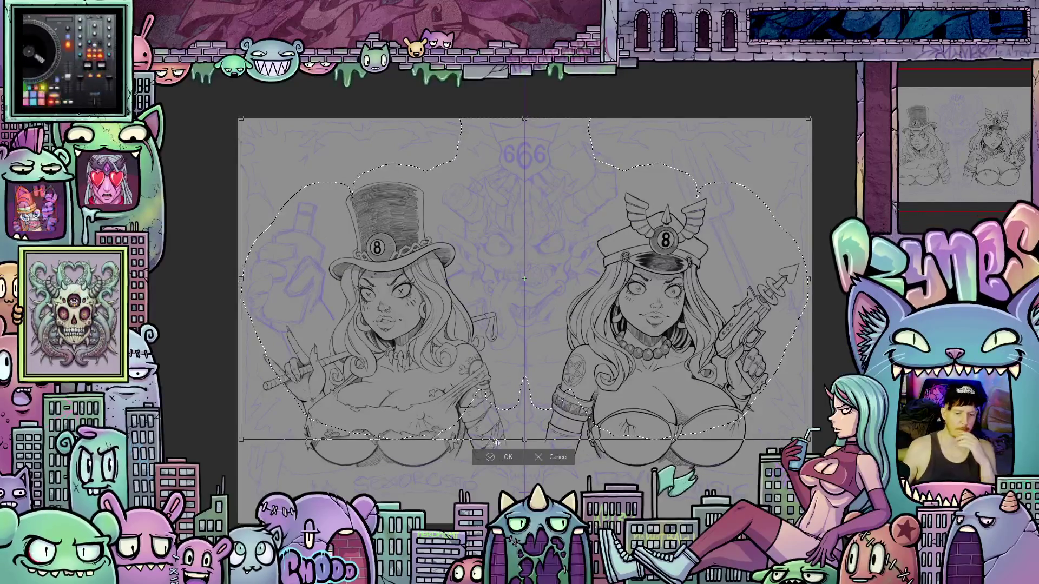
{"action": "left_click", "coordinate": [543, 457]}
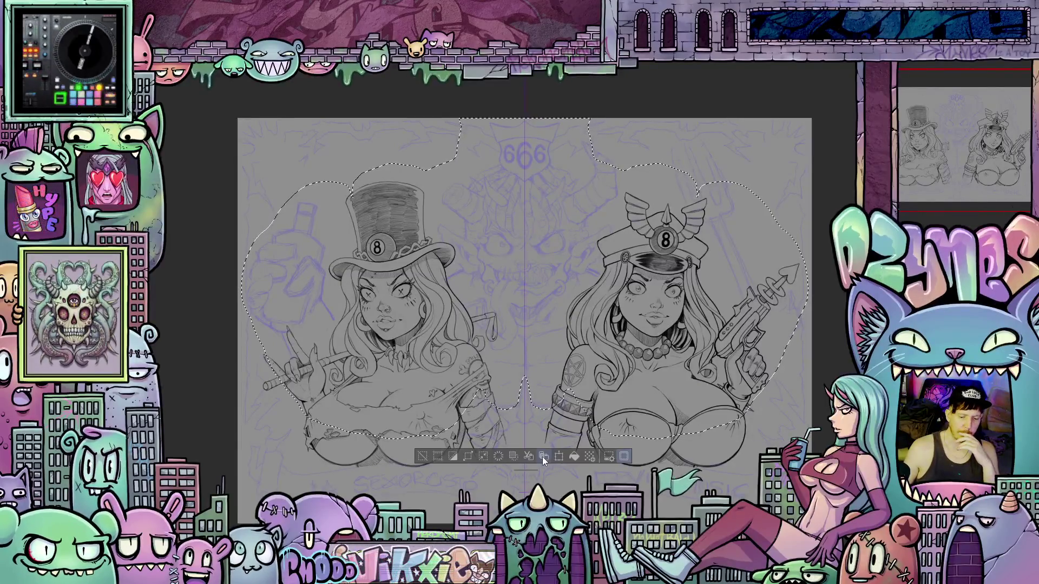
Step: Invert the selection and nudge the demon-face background down two steps, committing the move
{"action": "left_click", "coordinate": [455, 455]}
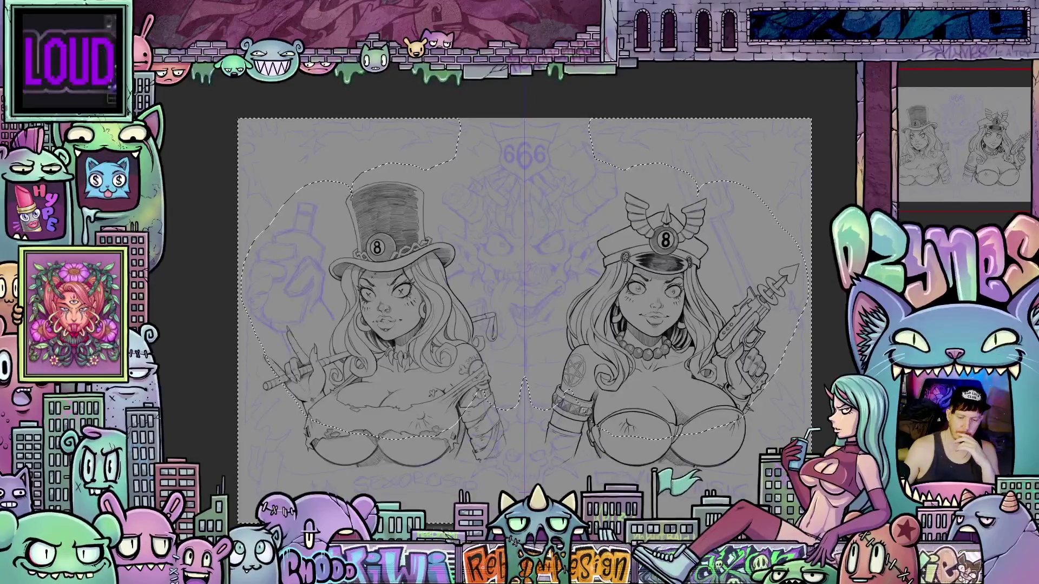
{"action": "key", "text": "ctrl+t"}
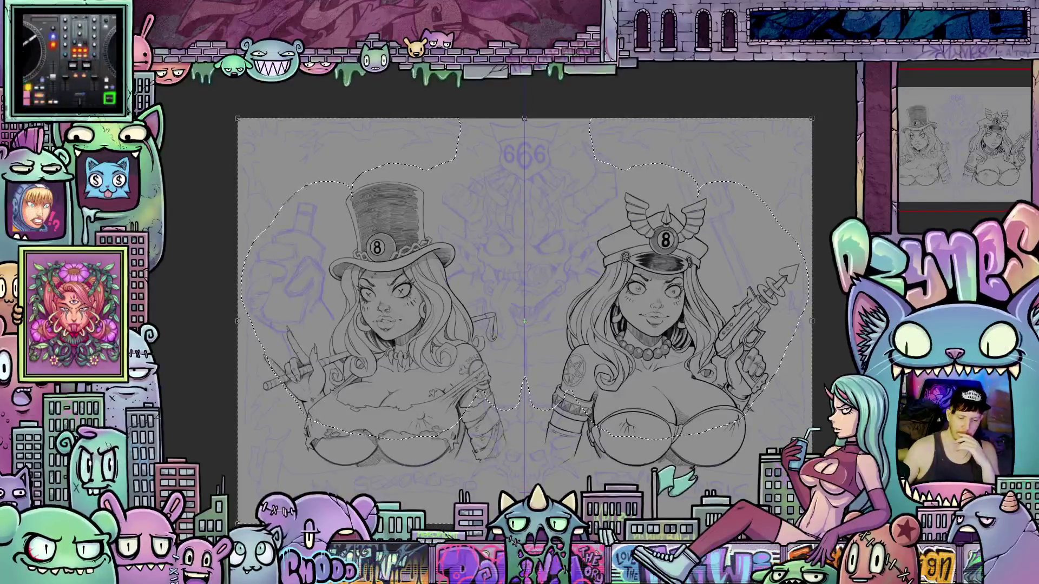
{"action": "key", "text": "Down"}
{"action": "key", "text": "Down"}
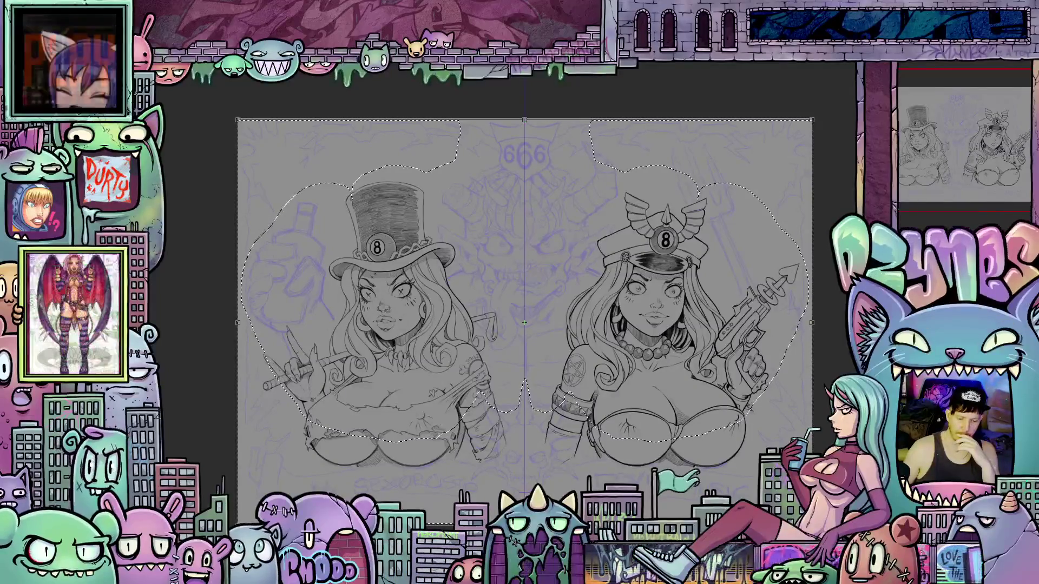
{"action": "key", "text": "Down"}
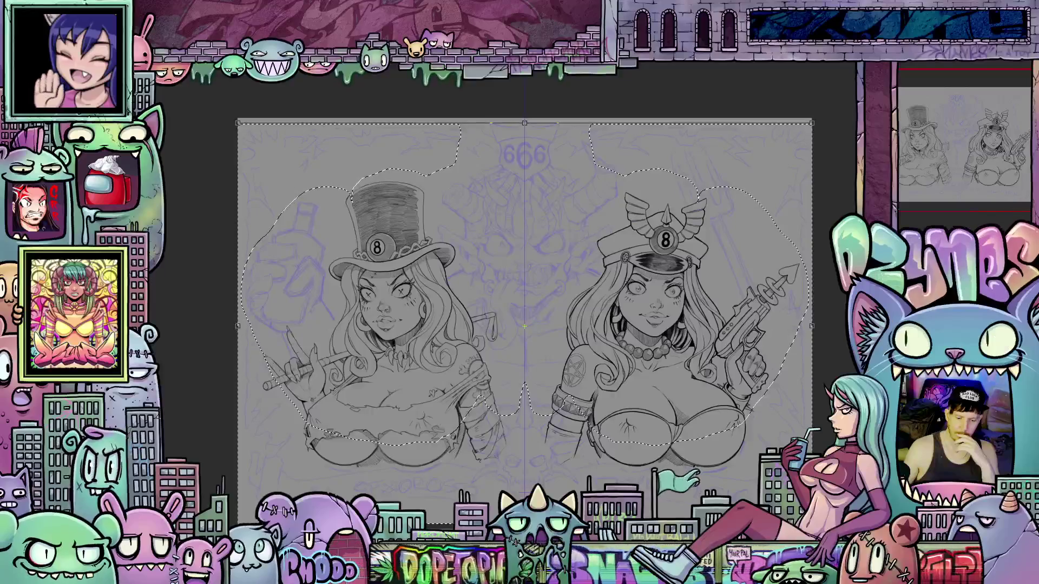
{"action": "key", "text": "Return"}
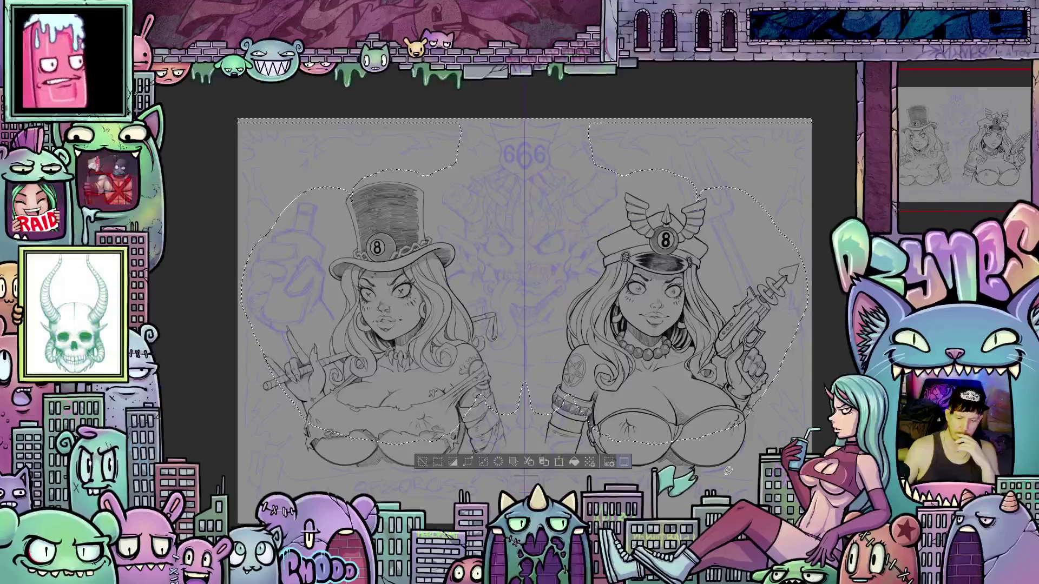
Step: Extend the selection around the 666 emblem, nudge it up about 5 px, commit, and deselect
{"action": "left_click", "coordinate": [560, 461]}
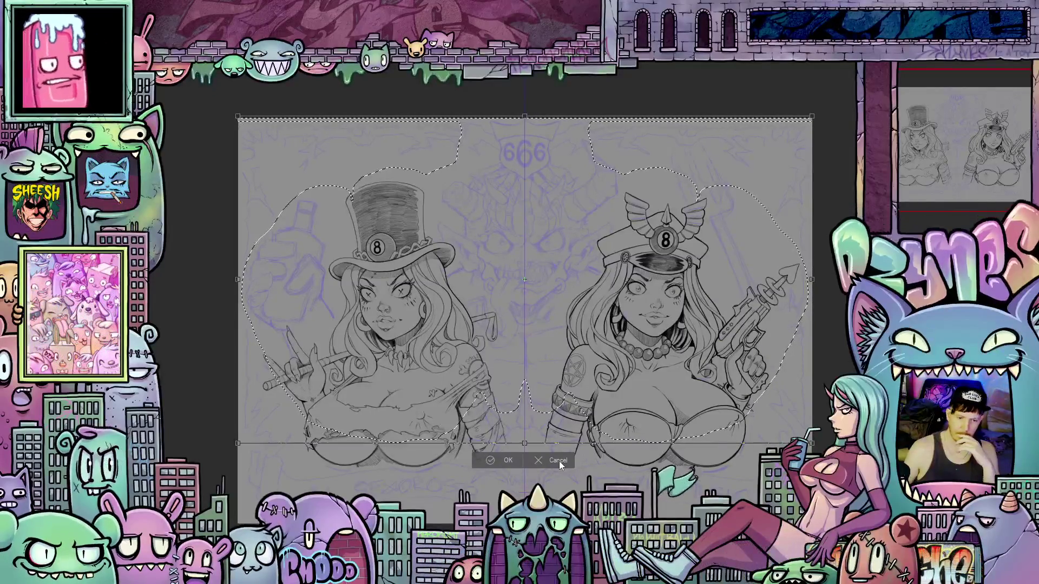
{"action": "scroll", "coordinate": [550, 228], "scroll_direction": "up", "scroll_amount": 1}
{"action": "scroll", "coordinate": [550, 229], "scroll_direction": "up", "scroll_amount": 1}
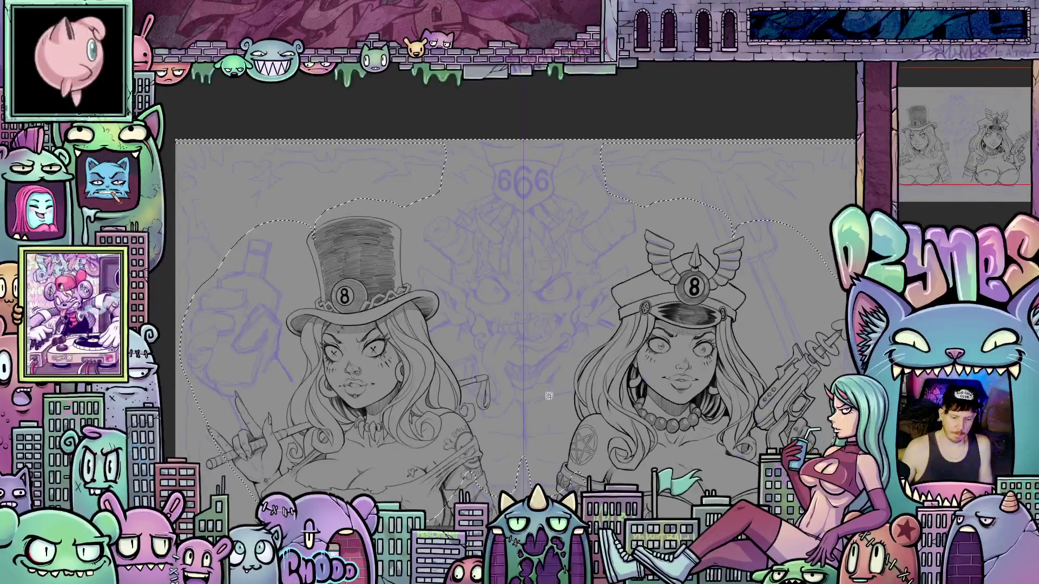
{"action": "scroll", "coordinate": [528, 309], "scroll_direction": "up", "scroll_amount": 2}
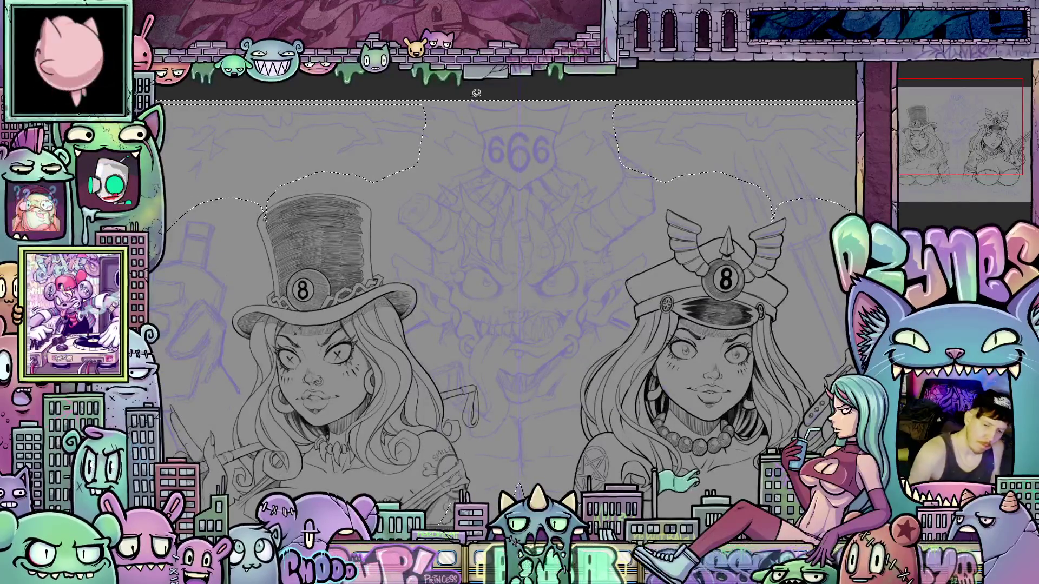
{"action": "mouse_move", "coordinate": [478, 123]}
{"action": "left_mouse_down"}
{"action": "mouse_move", "coordinate": [492, 172]}
{"action": "mouse_move", "coordinate": [536, 183]}
{"action": "mouse_move", "coordinate": [553, 171]}
{"action": "mouse_move", "coordinate": [573, 101]}
{"action": "left_mouse_up"}
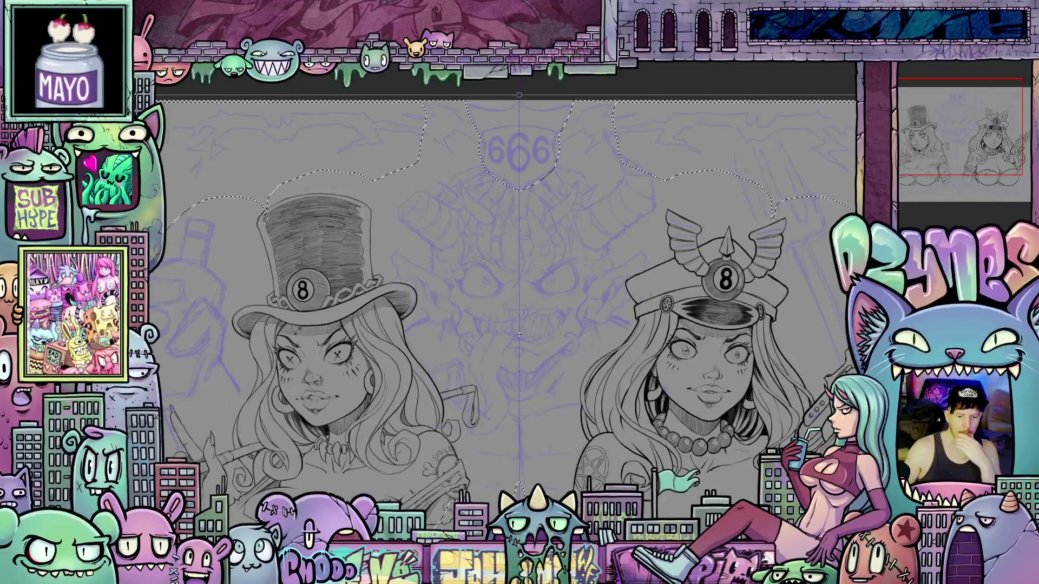
{"action": "key", "text": "Up"}
{"action": "key", "text": "Up"}
{"action": "key", "text": "Up"}
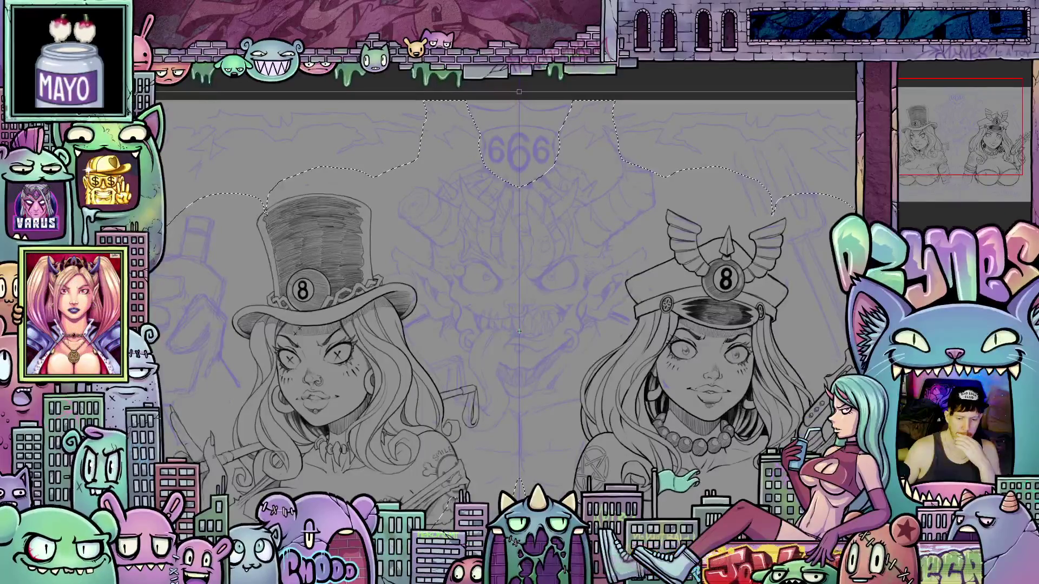
{"action": "scroll", "coordinate": [565, 476], "scroll_direction": "down", "scroll_amount": 5}
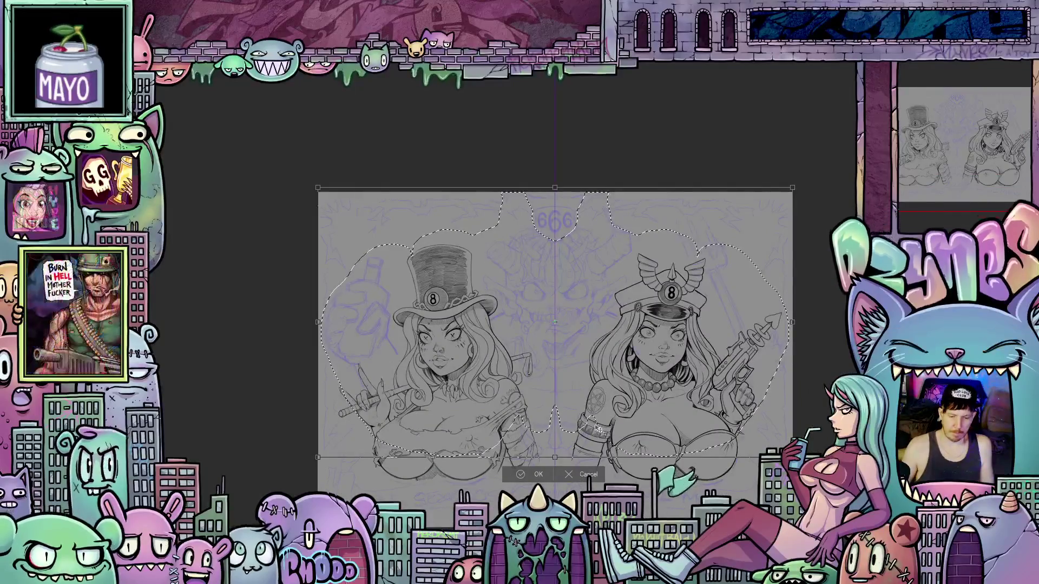
{"action": "left_click", "coordinate": [540, 472]}
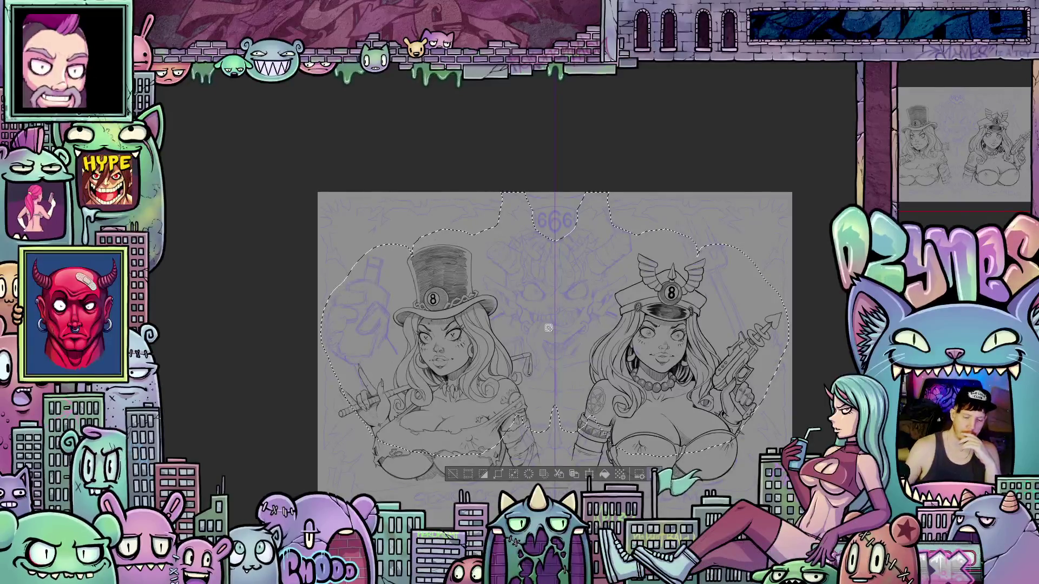
{"action": "key", "text": "ctrl+d"}
{"action": "scroll", "coordinate": [549, 328], "scroll_direction": "up", "scroll_amount": 1}
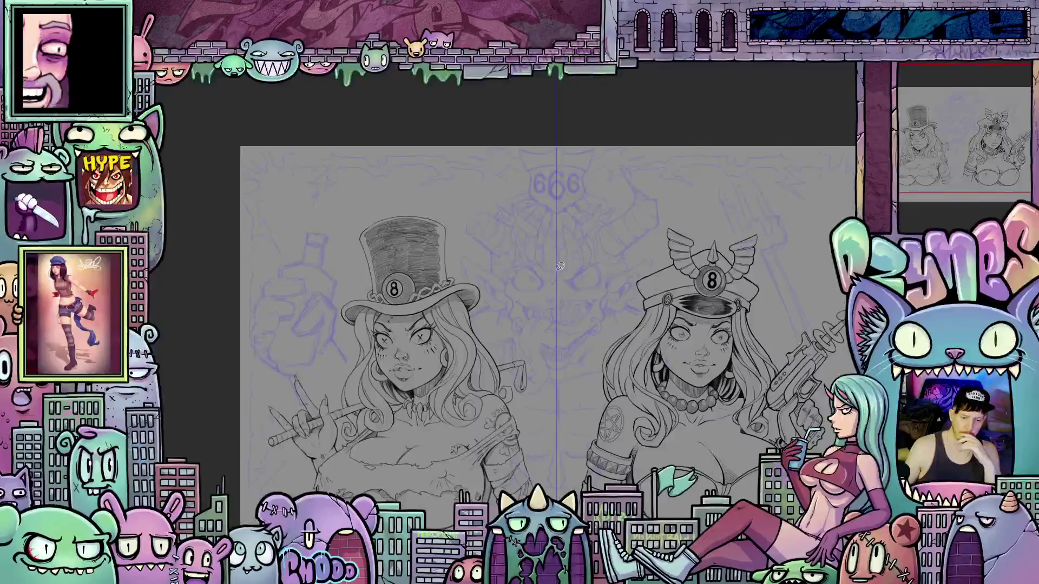
Step: Zoom in and pan to centre the top-hat girl's face beside the purple demon-face sketch
{"action": "scroll", "coordinate": [562, 275], "scroll_direction": "up", "scroll_amount": 2}
{"action": "scroll", "coordinate": [561, 274], "scroll_direction": "up", "scroll_amount": 1}
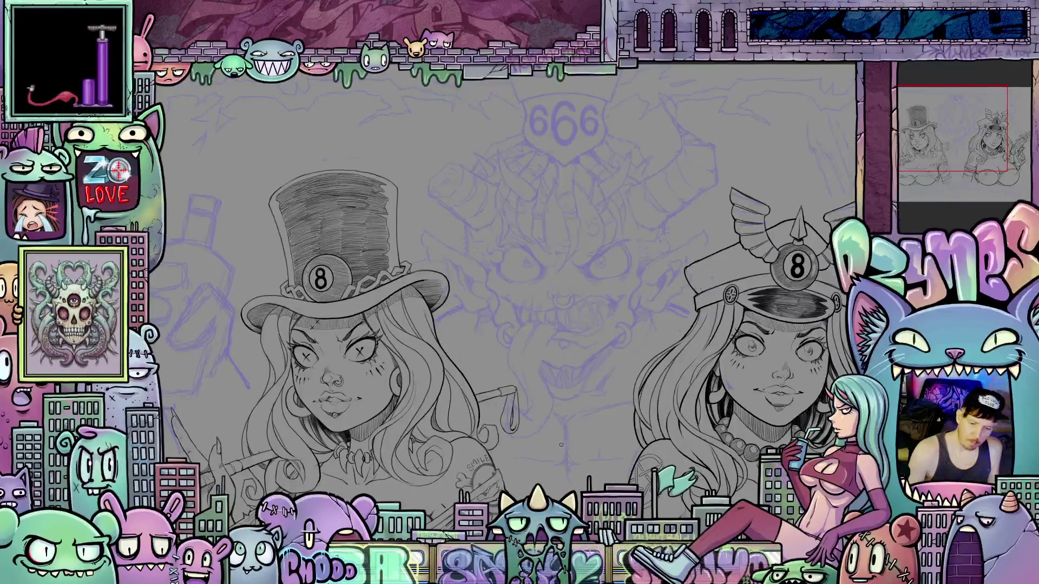
{"action": "left_click_drag", "start_coordinate": [579, 434], "coordinate": [596, 464]}
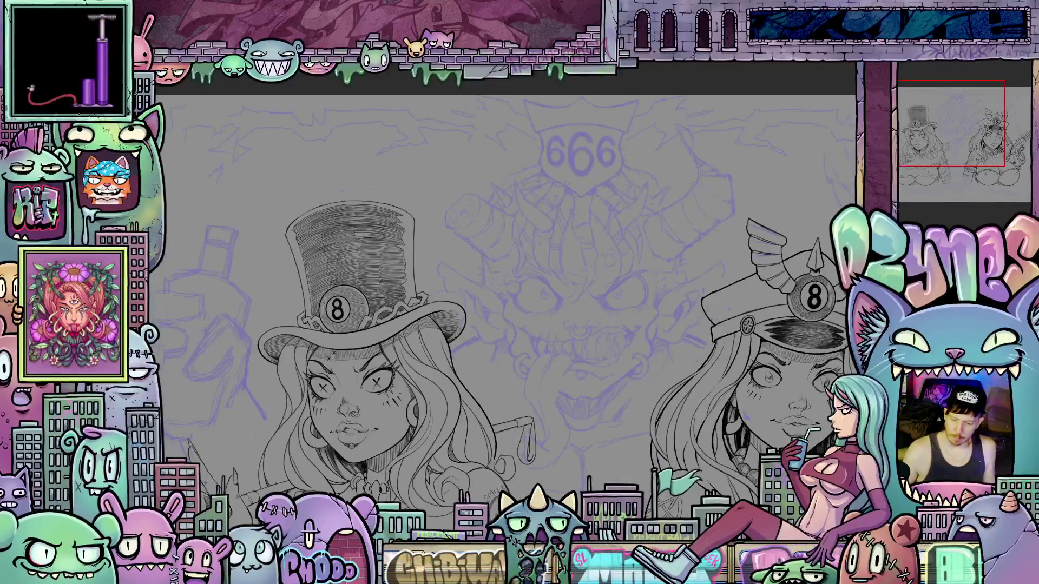
{"action": "scroll", "coordinate": [577, 411], "scroll_direction": "up", "scroll_amount": 2}
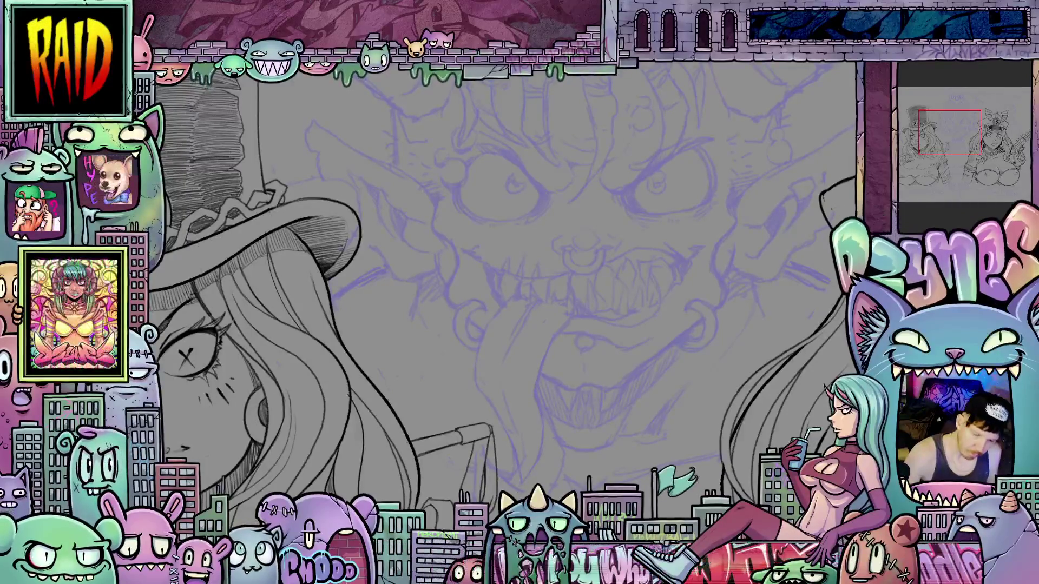
{"action": "scroll", "coordinate": [530, 386], "scroll_direction": "down", "scroll_amount": 3}
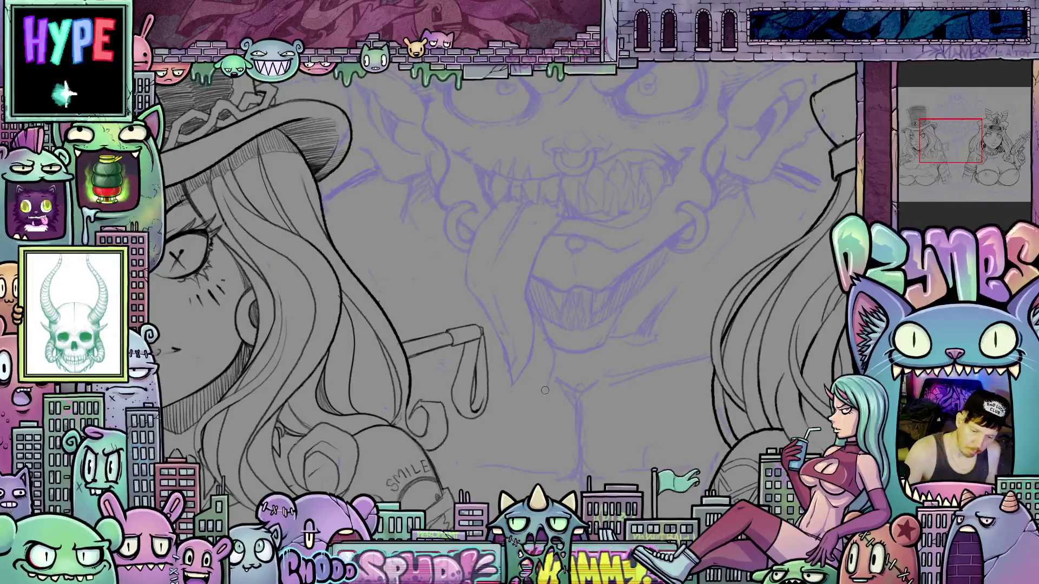
{"action": "left_click_drag", "start_coordinate": [564, 365], "coordinate": [573, 429]}
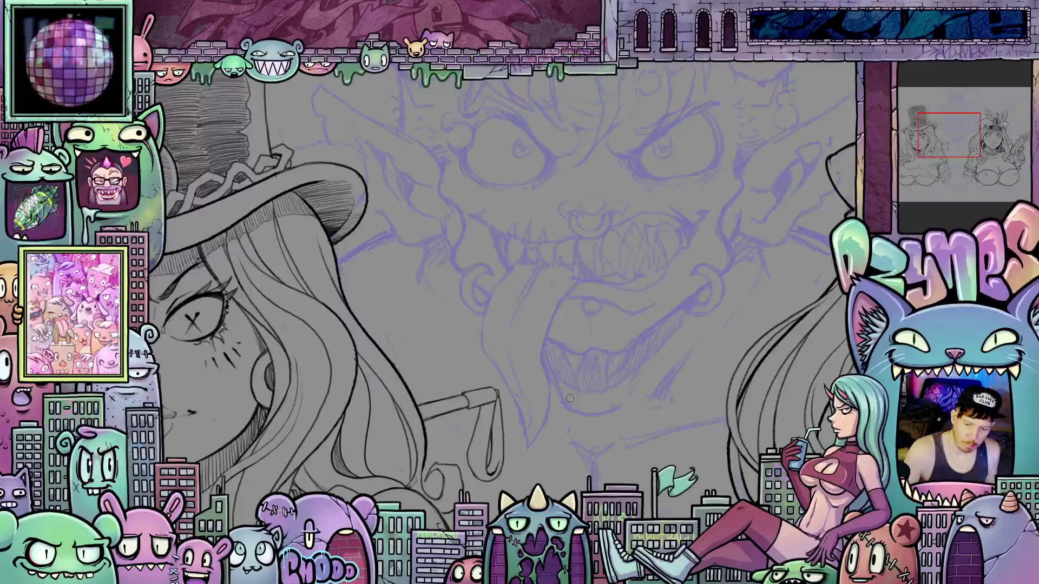
{"action": "left_click_drag", "start_coordinate": [562, 448], "coordinate": [633, 427]}
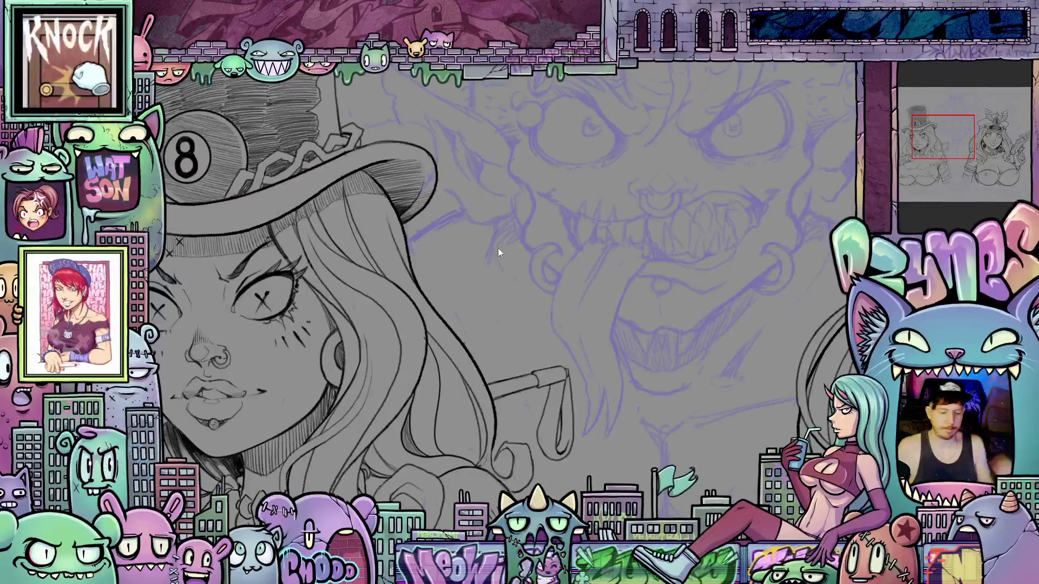
Step: Rotate the canvas through several angles around the top-hat girl, resetting rotation with Escape midway
{"action": "scroll", "coordinate": [498, 248], "scroll_direction": "down", "scroll_amount": 3}
{"action": "scroll", "coordinate": [560, 296], "scroll_direction": "up", "scroll_amount": 2}
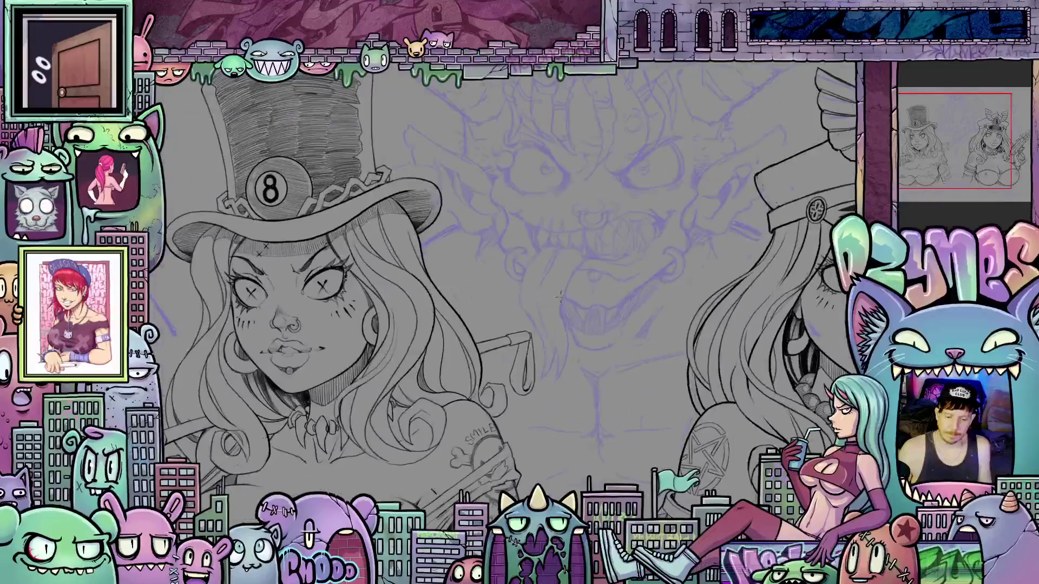
{"action": "scroll", "coordinate": [561, 296], "scroll_direction": "up", "scroll_amount": 2}
{"action": "left_click_drag", "start_coordinate": [729, 442], "coordinate": [661, 291]}
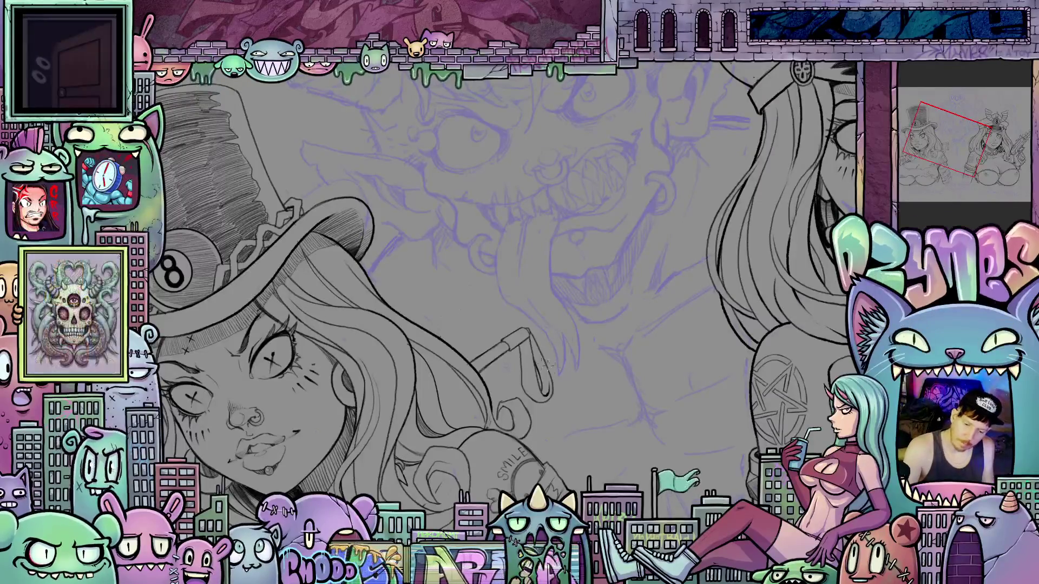
{"action": "mouse_move", "coordinate": [672, 334]}
{"action": "left_mouse_down"}
{"action": "mouse_move", "coordinate": [585, 438]}
{"action": "mouse_move", "coordinate": [451, 450]}
{"action": "left_mouse_up"}
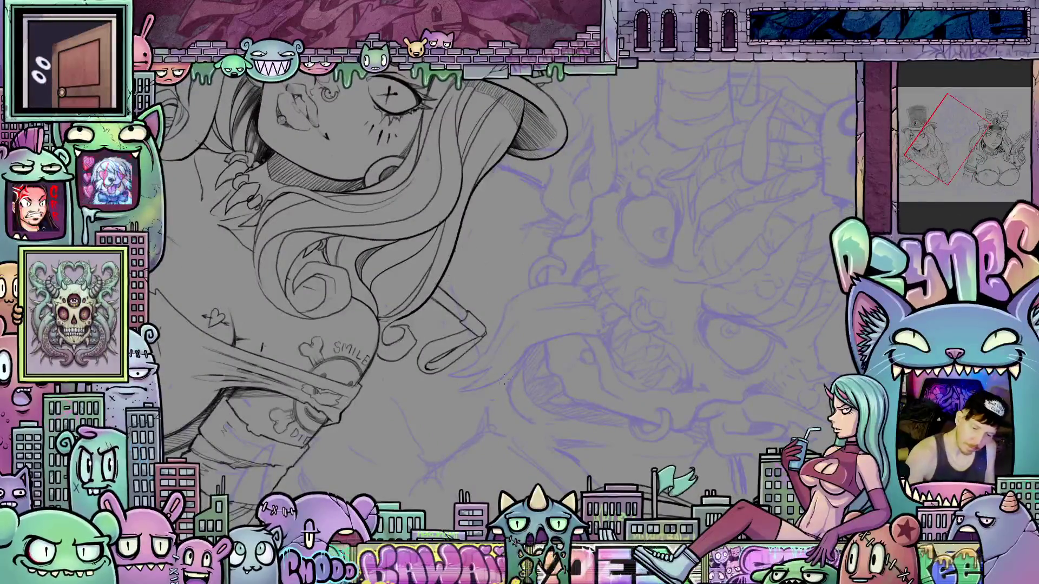
{"action": "key", "text": "Escape"}
{"action": "left_click_drag", "start_coordinate": [710, 326], "coordinate": [523, 328]}
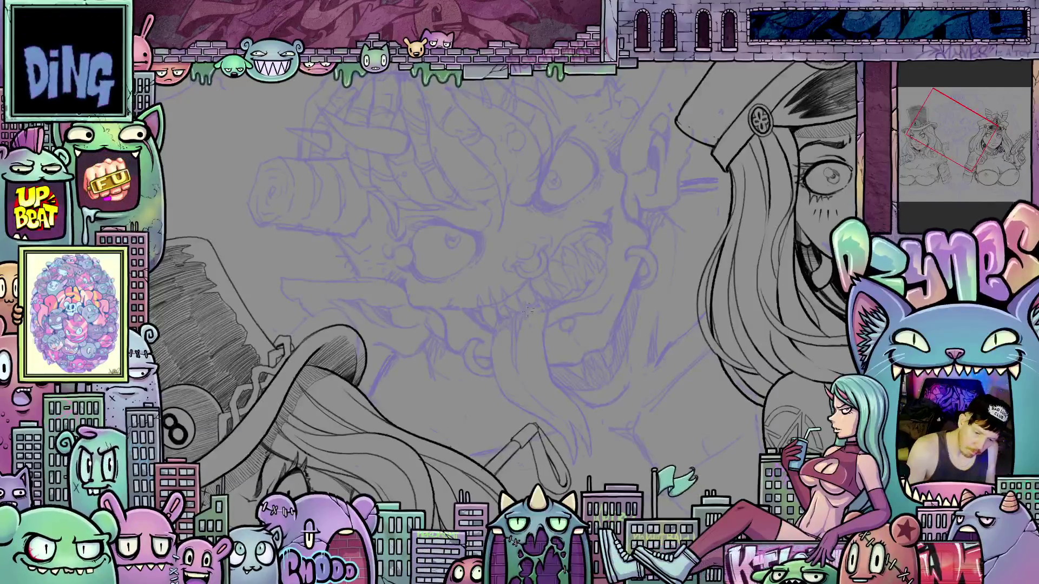
{"action": "left_click_drag", "start_coordinate": [542, 309], "coordinate": [539, 341]}
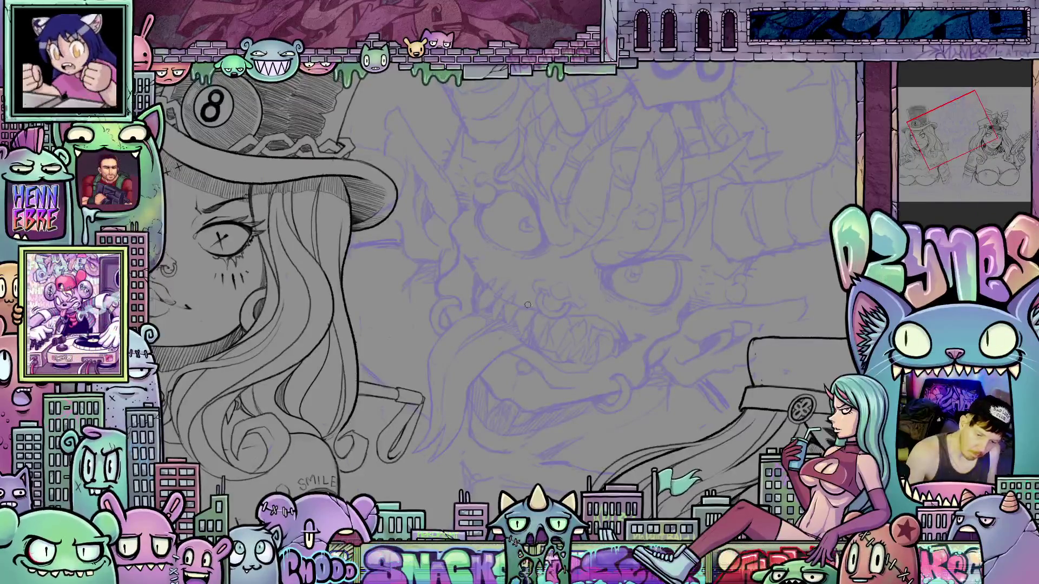
{"action": "mouse_move", "coordinate": [528, 305]}
{"action": "left_mouse_down"}
{"action": "mouse_move", "coordinate": [602, 394]}
{"action": "mouse_move", "coordinate": [678, 391]}
{"action": "mouse_move", "coordinate": [614, 395]}
{"action": "left_mouse_up"}
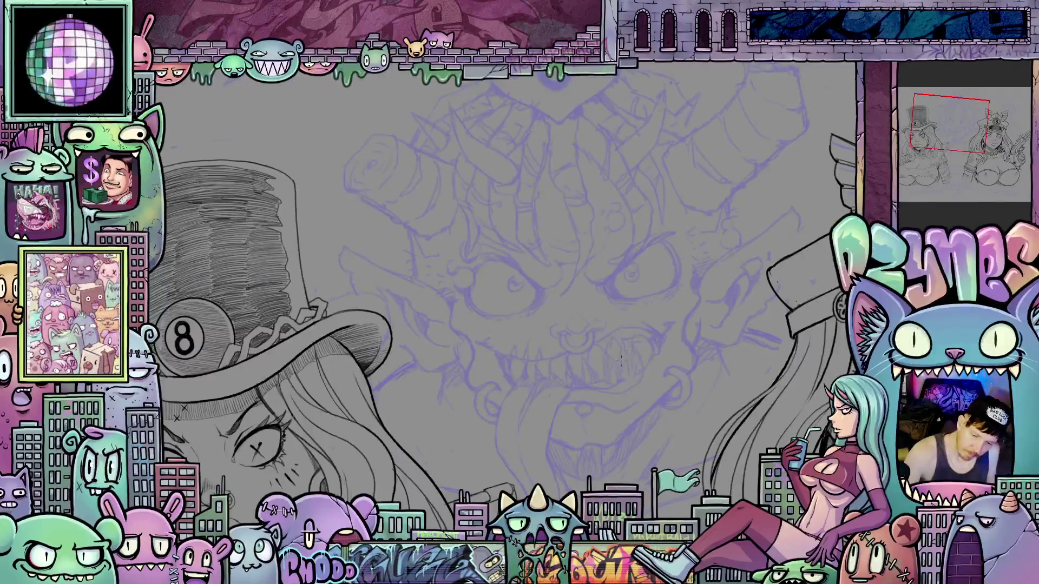
Step: Zoom, pan and reduce the tilt until the top-hat girl's hatched hat and X-eyed face fill the view
{"action": "scroll", "coordinate": [649, 420], "scroll_direction": "down", "scroll_amount": 5}
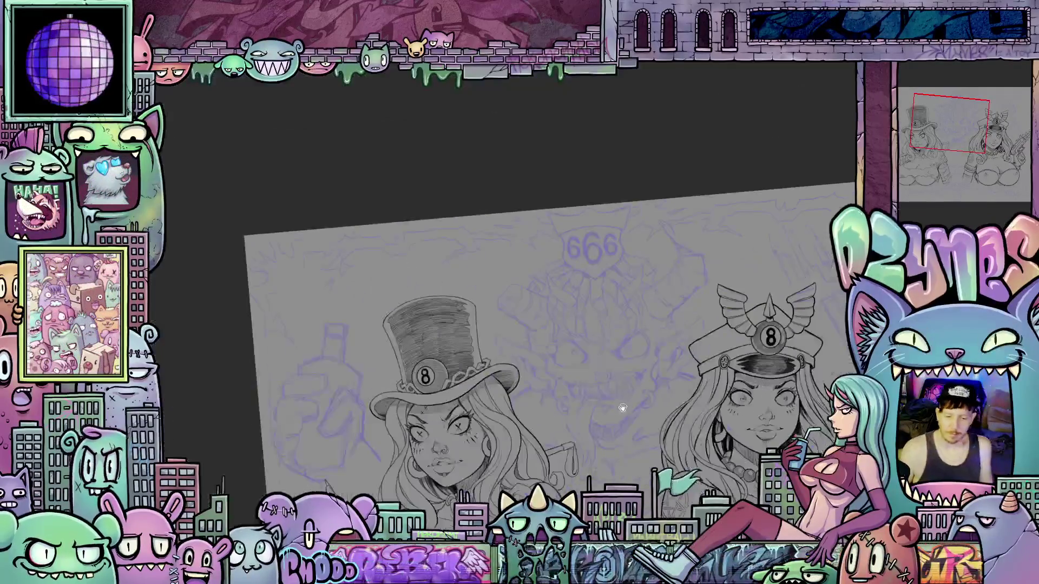
{"action": "scroll", "coordinate": [604, 351], "scroll_direction": "up", "scroll_amount": 3}
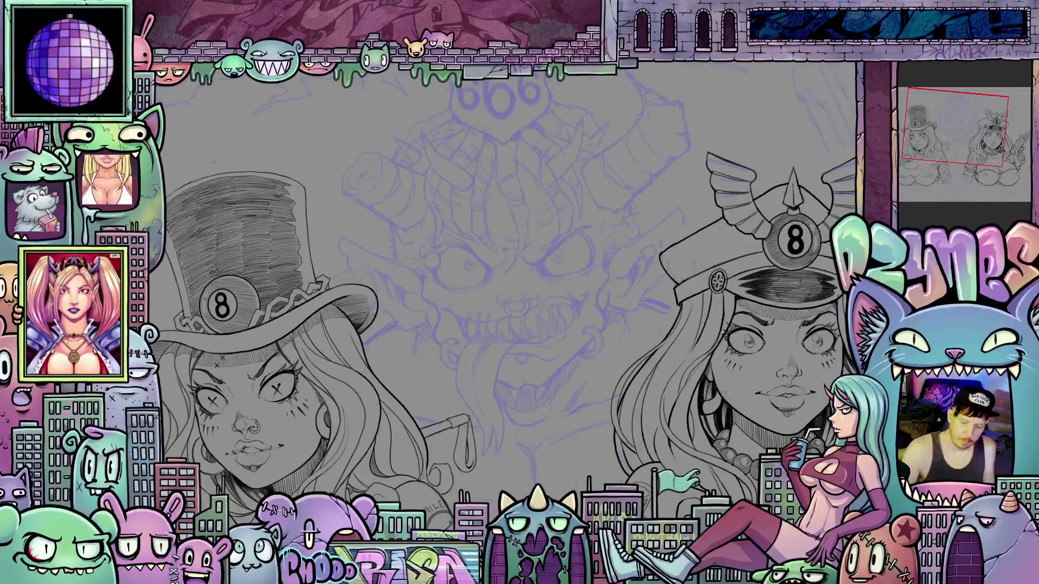
{"action": "left_click_drag", "start_coordinate": [701, 422], "coordinate": [552, 405]}
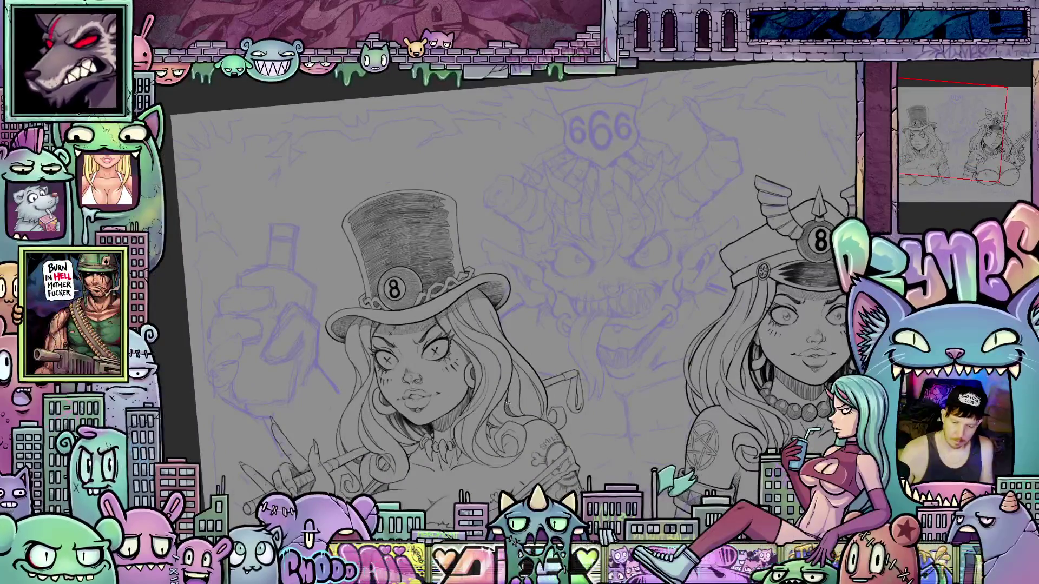
{"action": "left_click_drag", "start_coordinate": [507, 402], "coordinate": [448, 398]}
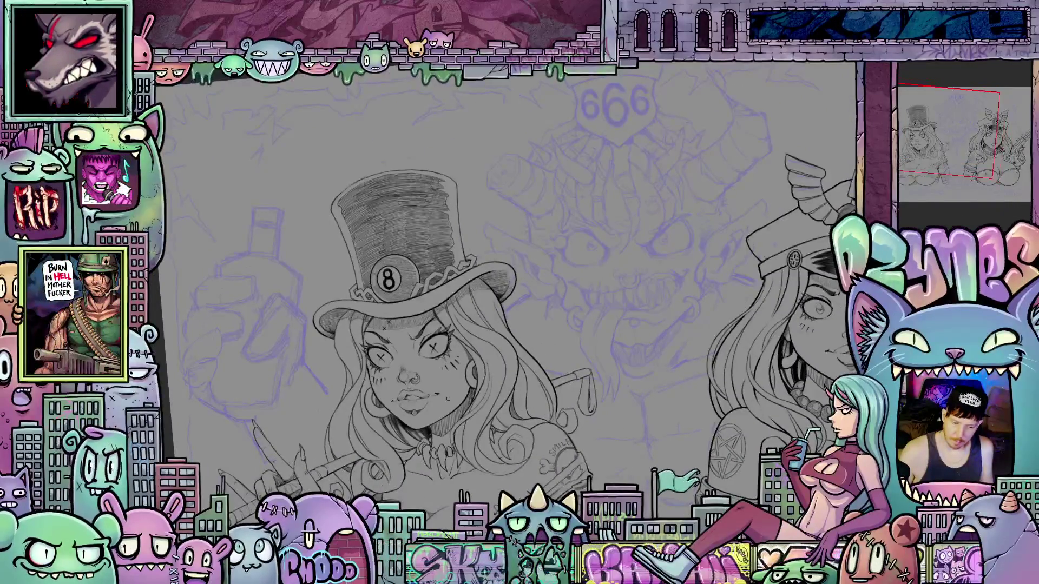
{"action": "scroll", "coordinate": [386, 431], "scroll_direction": "up", "scroll_amount": 5}
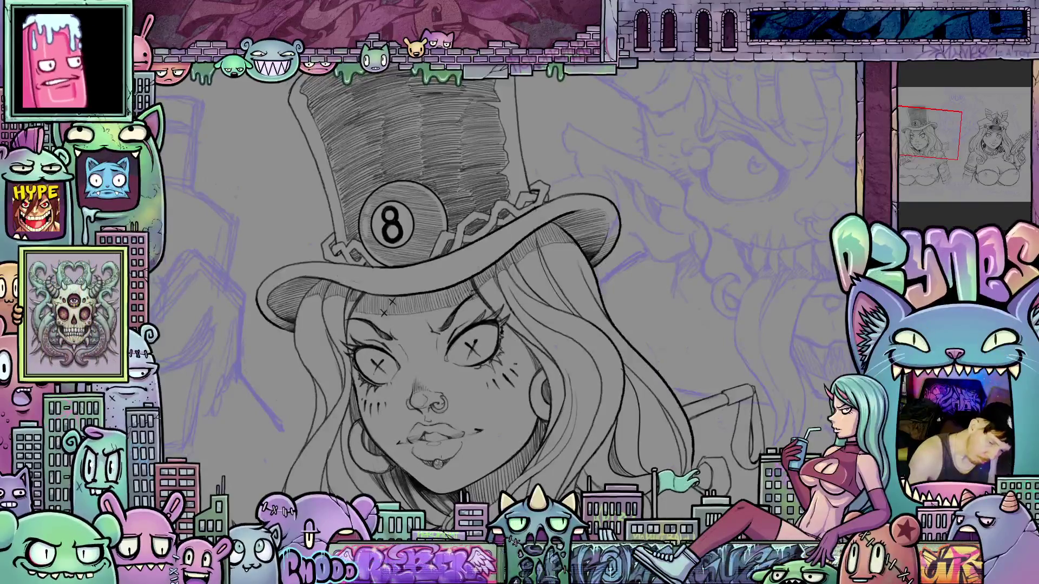
{"action": "left_click_drag", "start_coordinate": [391, 464], "coordinate": [553, 386]}
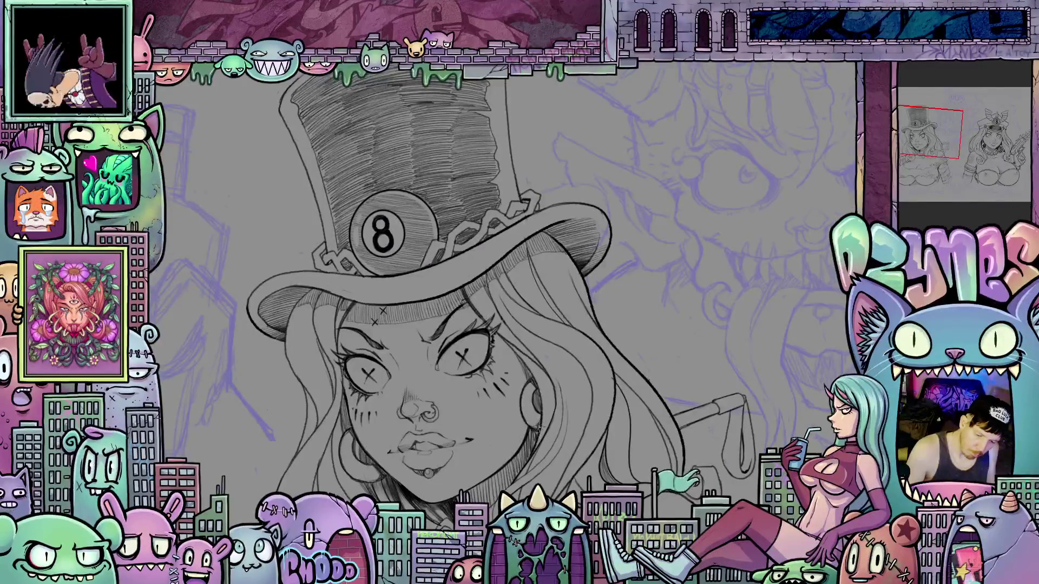
{"action": "scroll", "coordinate": [556, 396], "scroll_direction": "down", "scroll_amount": 2}
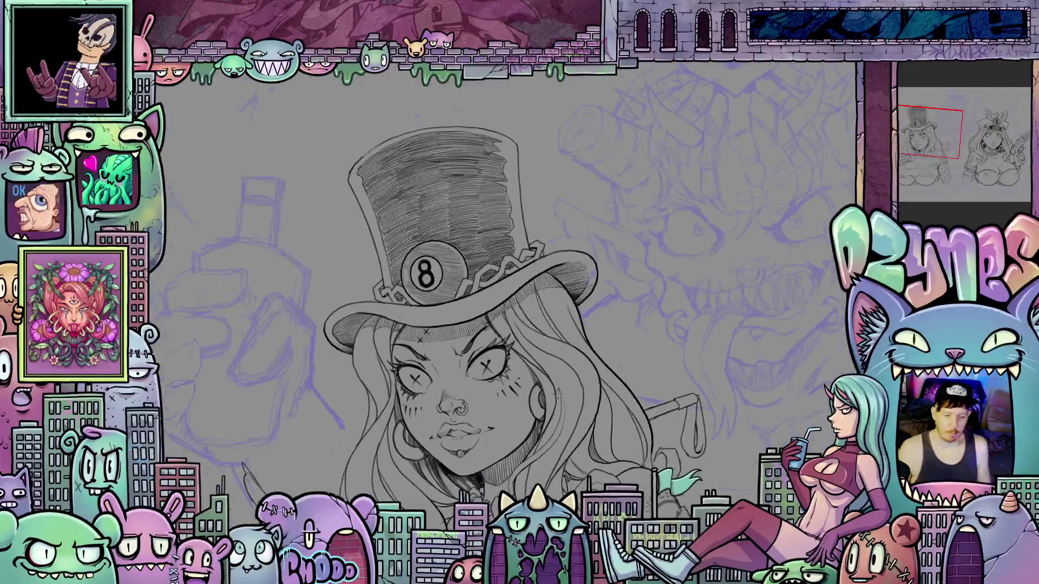
{"action": "mouse_move", "coordinate": [548, 509]}
{"action": "left_mouse_down"}
{"action": "mouse_move", "coordinate": [582, 372]}
{"action": "mouse_move", "coordinate": [634, 321]}
{"action": "left_mouse_up"}
{"action": "scroll", "coordinate": [634, 321], "scroll_direction": "up", "scroll_amount": 4}
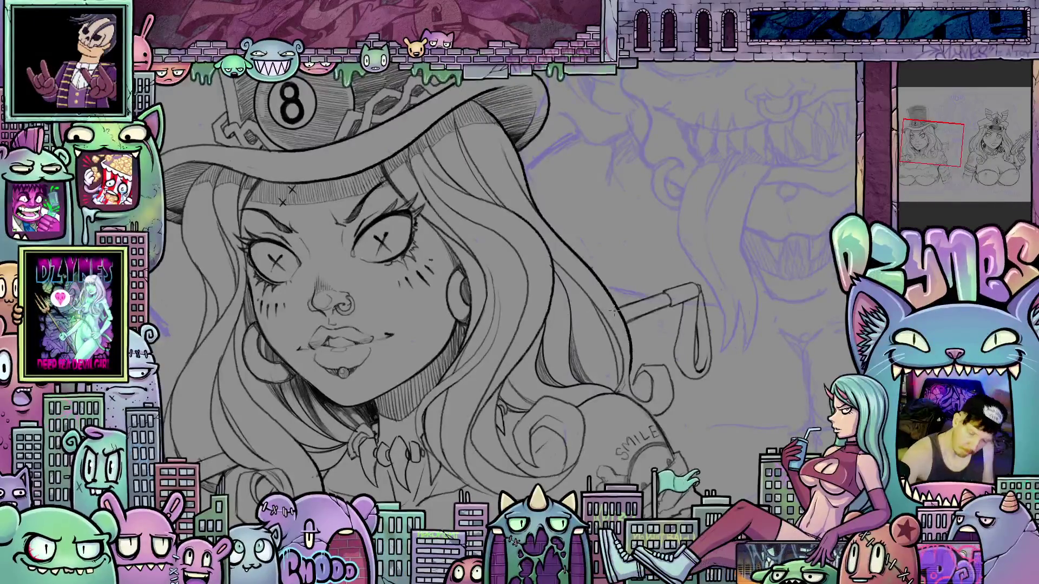
Step: Tilt the canvas to lay the cue stick horizontal, rotate through other angles, then zoom out
{"action": "scroll", "coordinate": [614, 310], "scroll_direction": "down", "scroll_amount": 4}
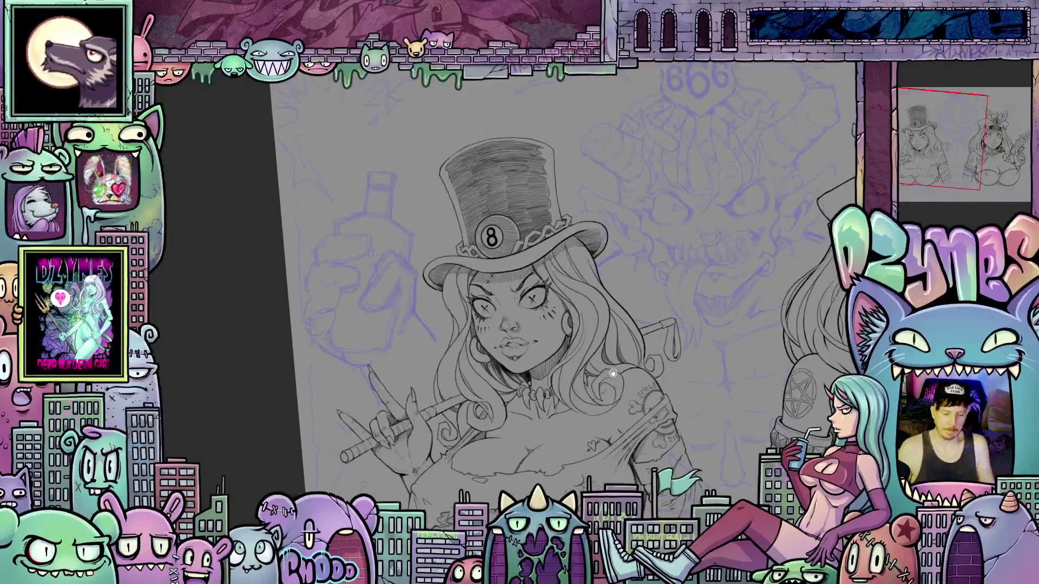
{"action": "scroll", "coordinate": [500, 401], "scroll_direction": "up", "scroll_amount": 4}
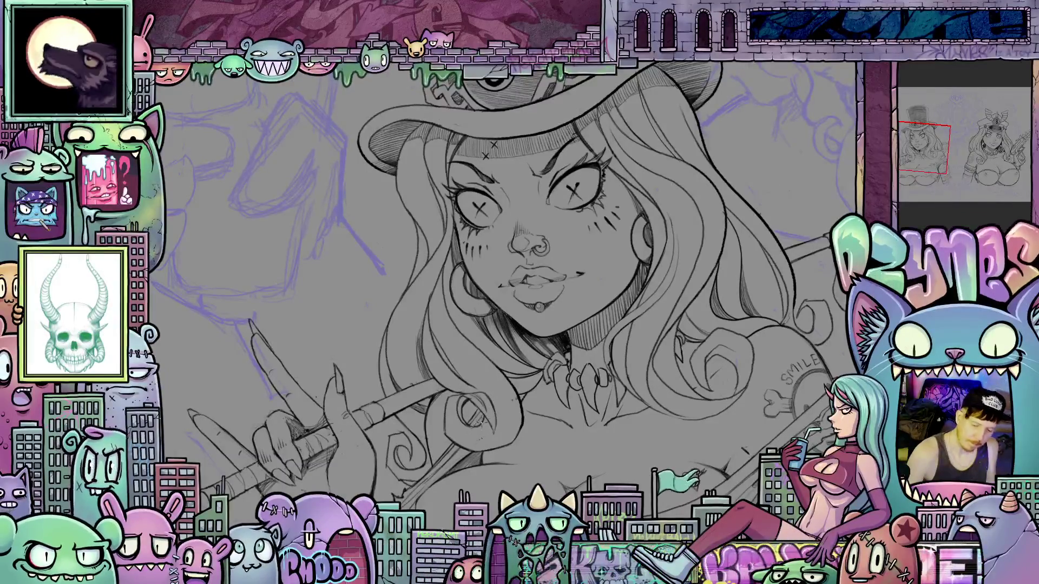
{"action": "left_click_drag", "start_coordinate": [484, 409], "coordinate": [422, 348]}
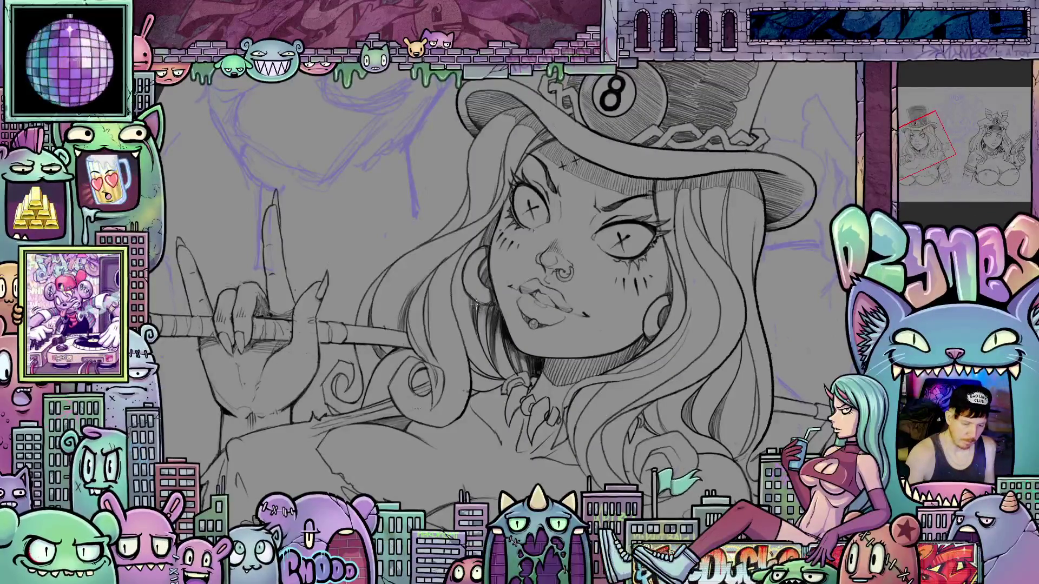
{"action": "mouse_move", "coordinate": [477, 327]}
{"action": "left_mouse_down"}
{"action": "mouse_move", "coordinate": [665, 385]}
{"action": "mouse_move", "coordinate": [416, 398]}
{"action": "left_mouse_up"}
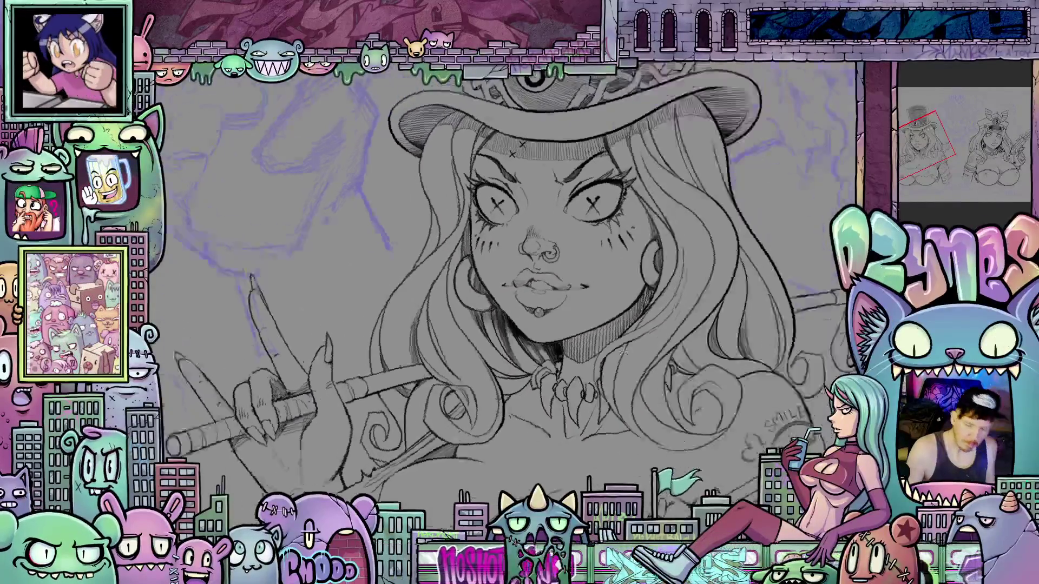
{"action": "mouse_move", "coordinate": [465, 362]}
{"action": "left_mouse_down"}
{"action": "mouse_move", "coordinate": [488, 435]}
{"action": "mouse_move", "coordinate": [398, 378]}
{"action": "left_mouse_up"}
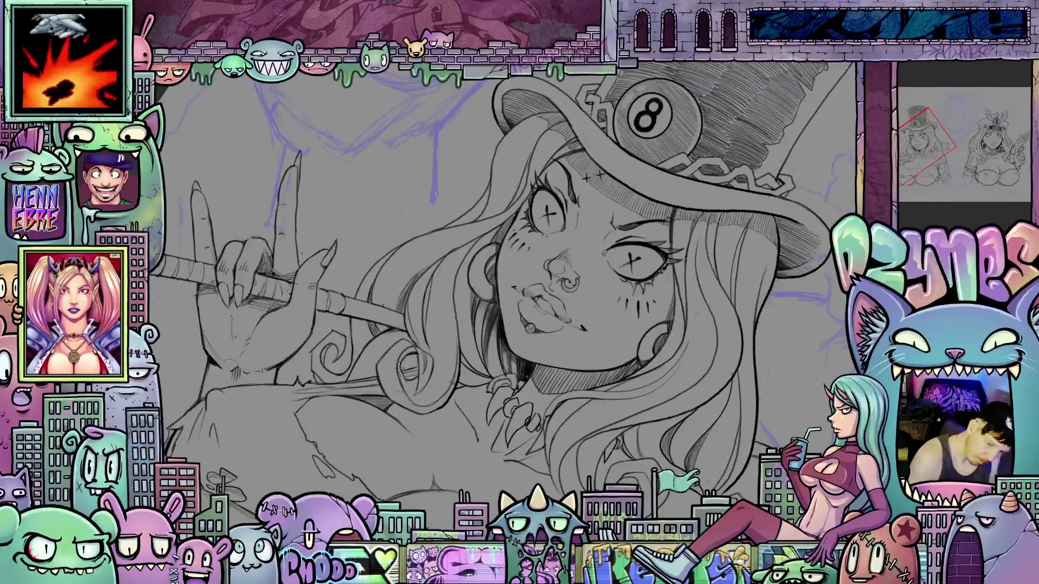
{"action": "mouse_move", "coordinate": [494, 355]}
{"action": "left_mouse_down"}
{"action": "mouse_move", "coordinate": [707, 437]}
{"action": "mouse_move", "coordinate": [693, 227]}
{"action": "mouse_move", "coordinate": [655, 289]}
{"action": "mouse_move", "coordinate": [663, 267]}
{"action": "left_mouse_up"}
{"action": "scroll", "coordinate": [663, 267], "scroll_direction": "down", "scroll_amount": 5}
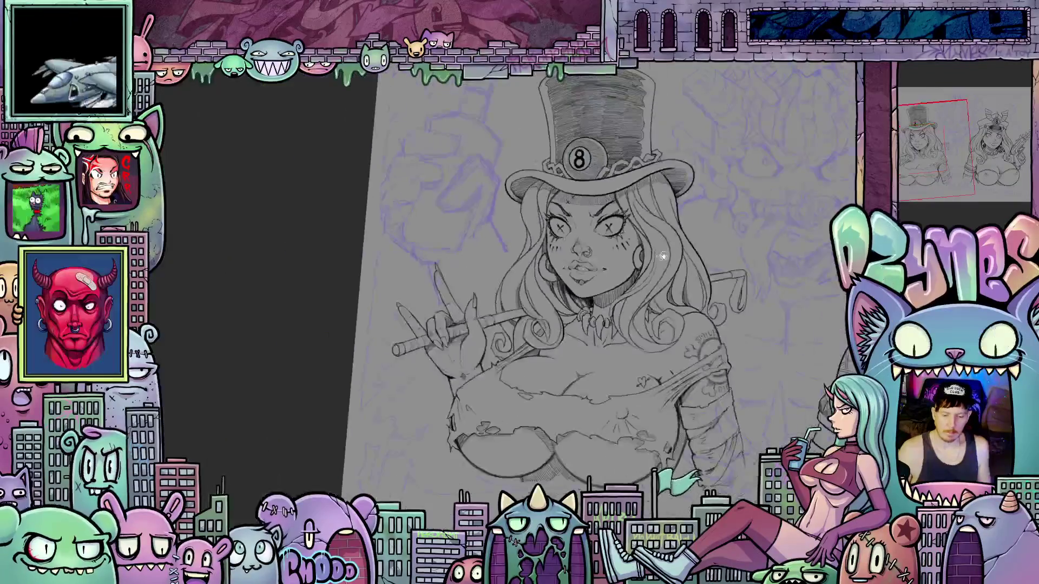
Step: Centre both figures, then shift the drawing colour's hue from blue to purple A73EEC
{"action": "scroll", "coordinate": [679, 295], "scroll_direction": "up", "scroll_amount": 5}
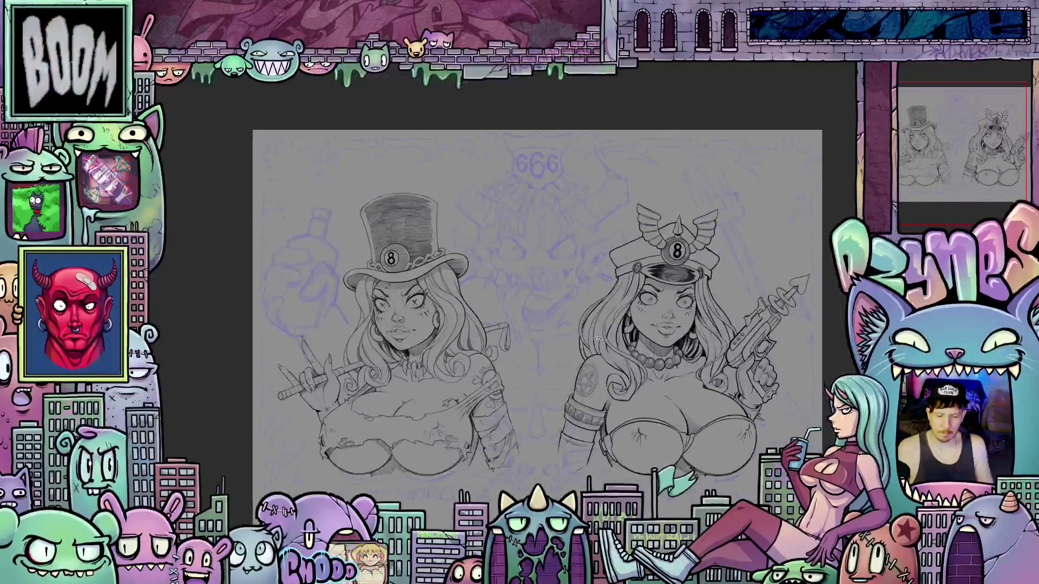
{"action": "left_click_drag", "start_coordinate": [544, 290], "coordinate": [547, 244]}
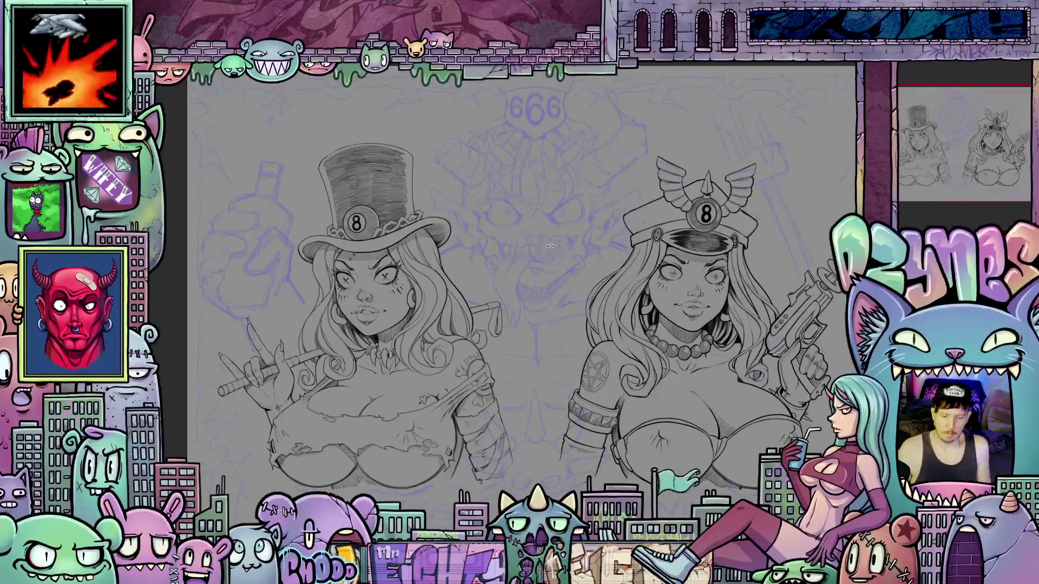
{"action": "scroll", "coordinate": [536, 230], "scroll_direction": "up", "scroll_amount": 2}
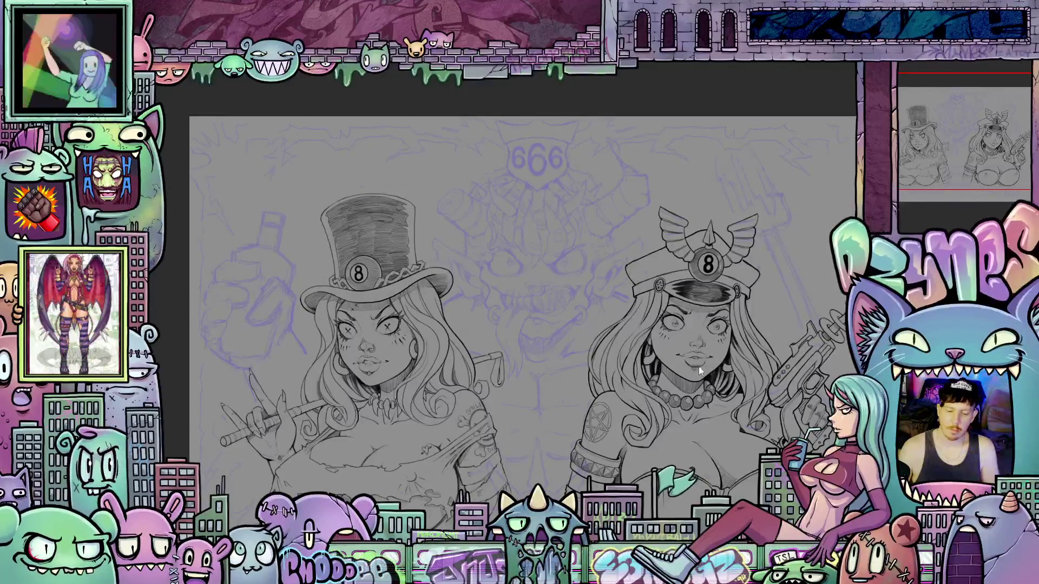
{"action": "scroll", "coordinate": [534, 298], "scroll_direction": "up", "scroll_amount": 3}
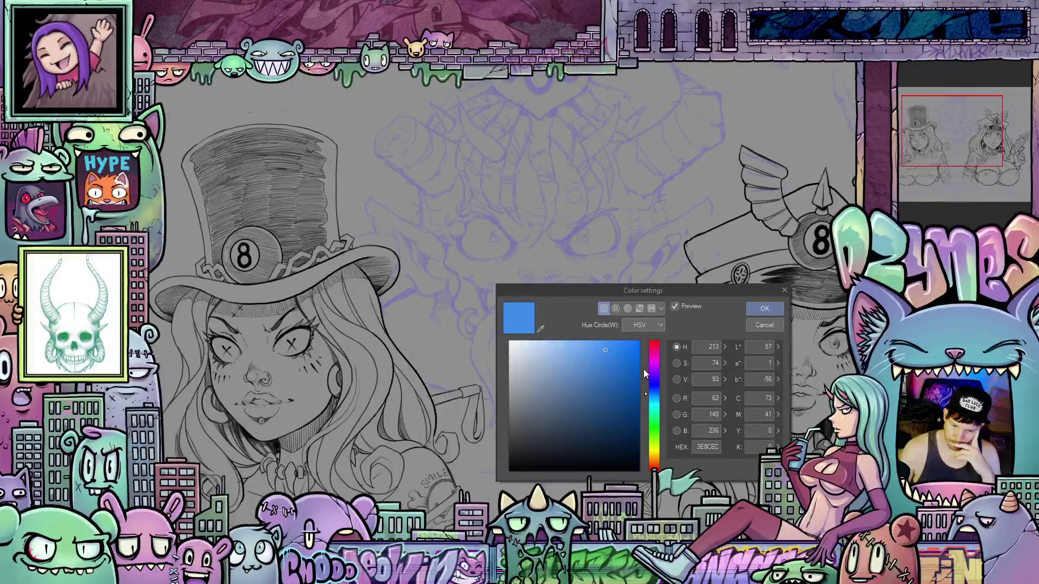
{"action": "left_click", "coordinate": [656, 372]}
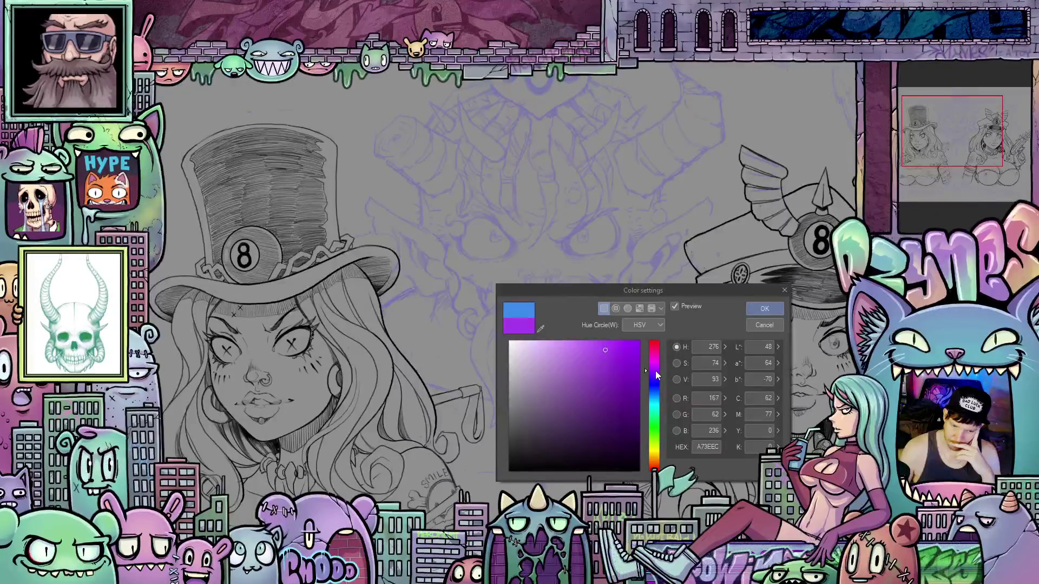